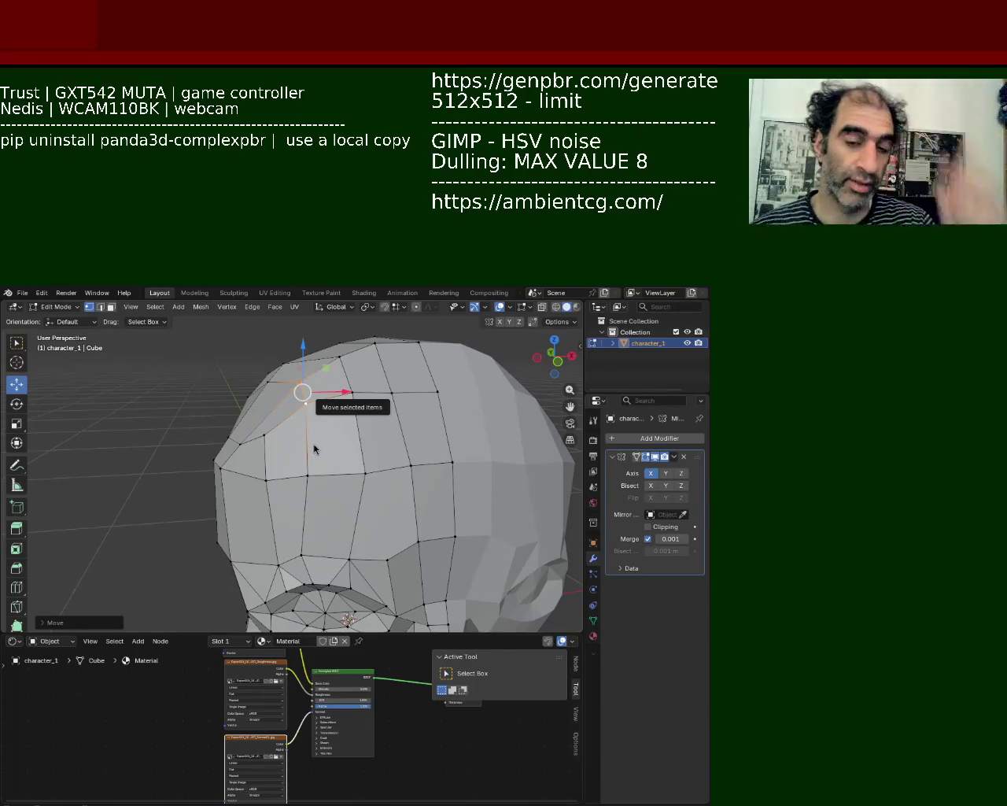
Raise an upper skull edge slightly along Z to round the top of the head
mouse_move(361, 572)
middle_mouse_down()
mouse_move(378, 479)
mouse_move(344, 444)
middle_mouse_up()
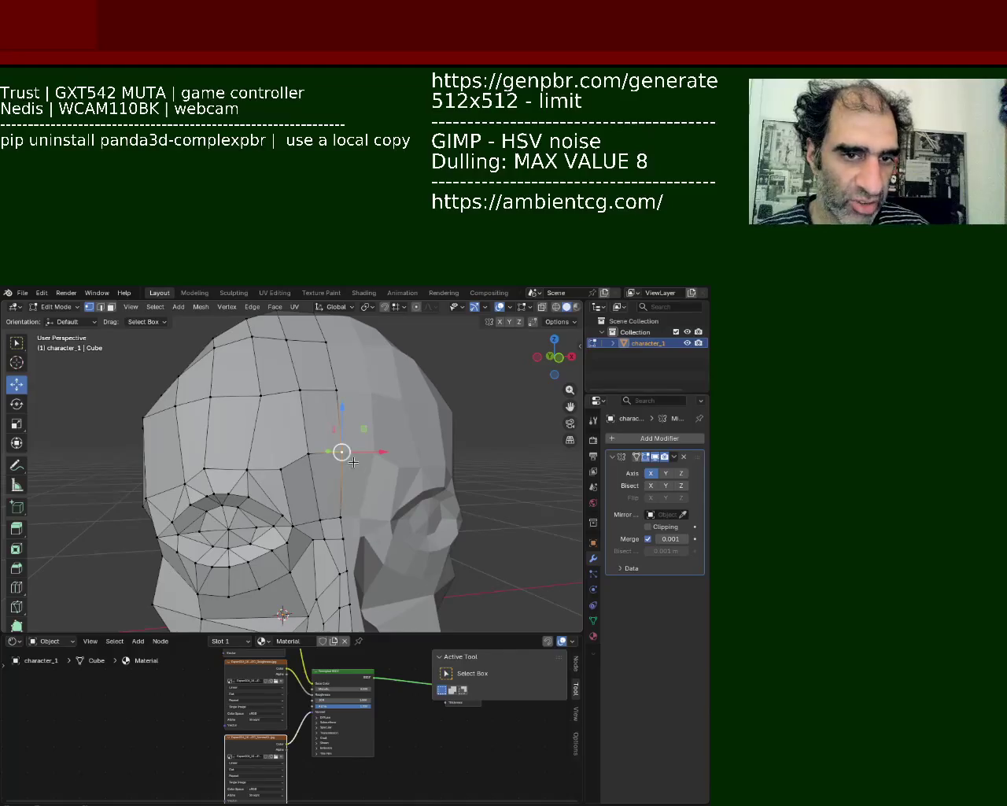
left_click(308, 457)
left_click_drag(325, 413, 341, 406)
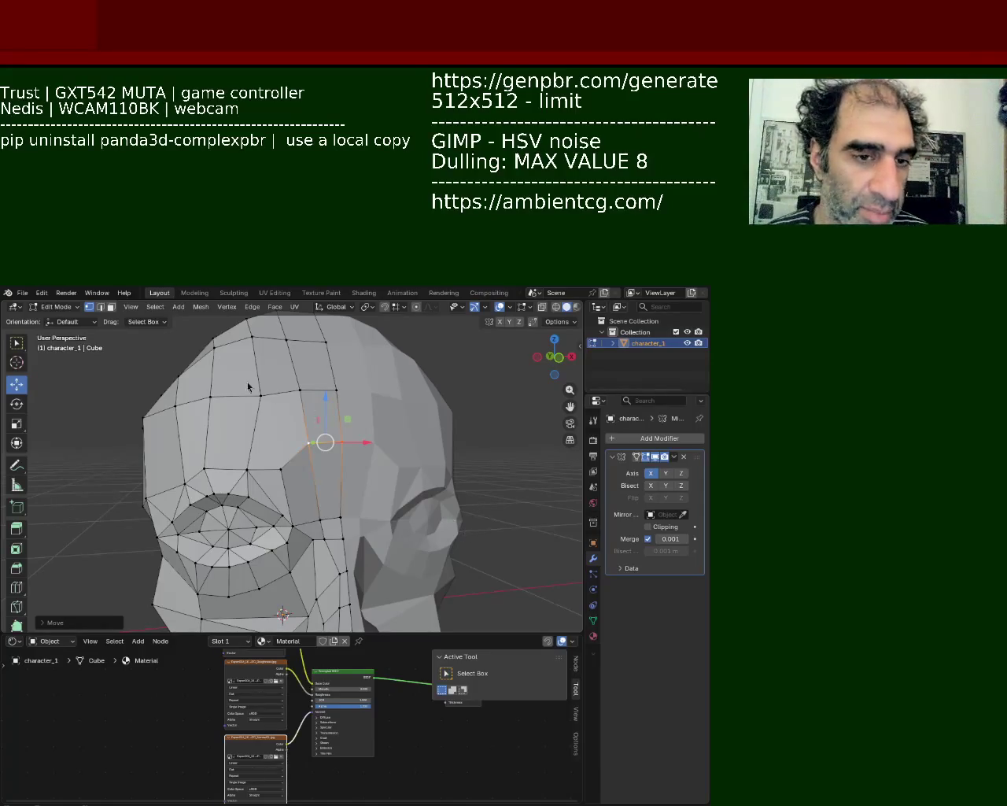
mouse_move(296, 461)
middle_mouse_down()
mouse_move(361, 422)
mouse_move(277, 404)
middle_mouse_up()
Move the head's left-side vertex outward and pull a forehead vertex down
left_click(294, 394)
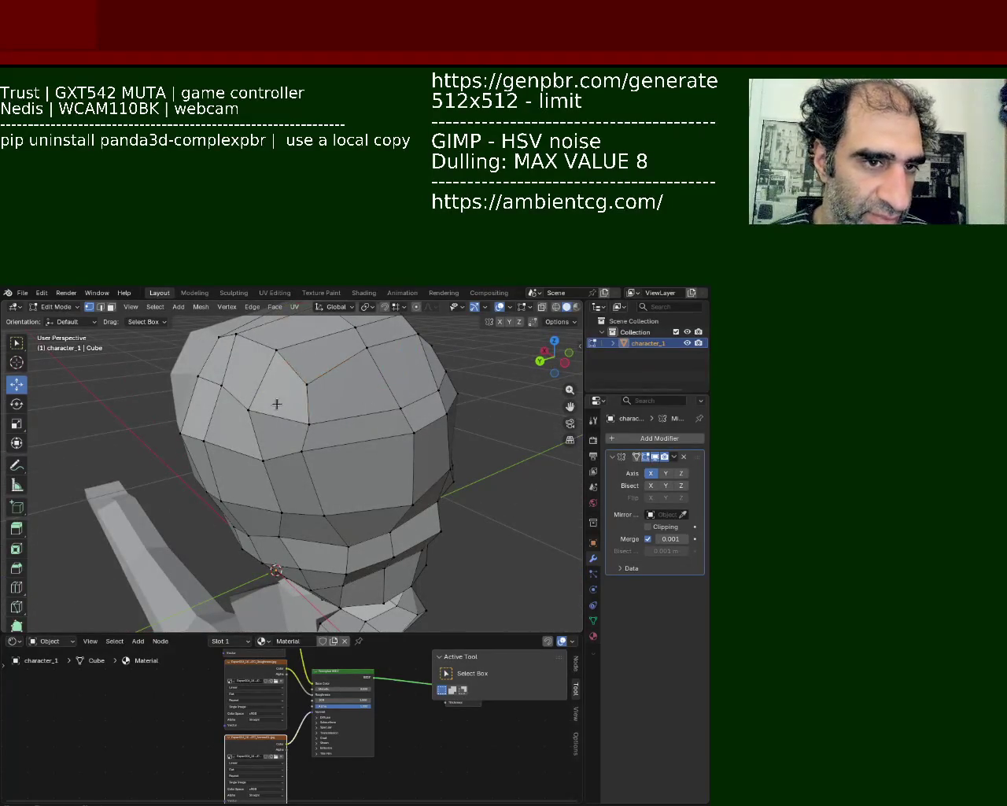
left_click(198, 371)
mouse_move(221, 384)
left_mouse_down()
mouse_move(191, 362)
mouse_move(184, 368)
left_mouse_up()
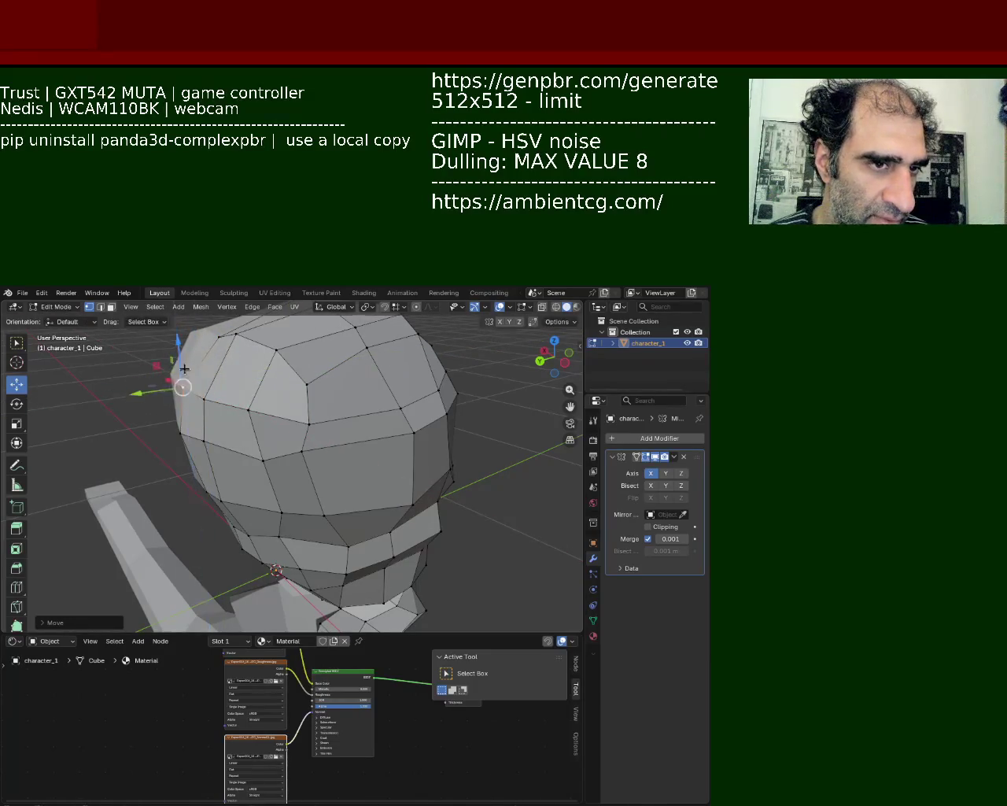
left_click(301, 430)
middle_click_drag(302, 430, 318, 406)
left_click(381, 407)
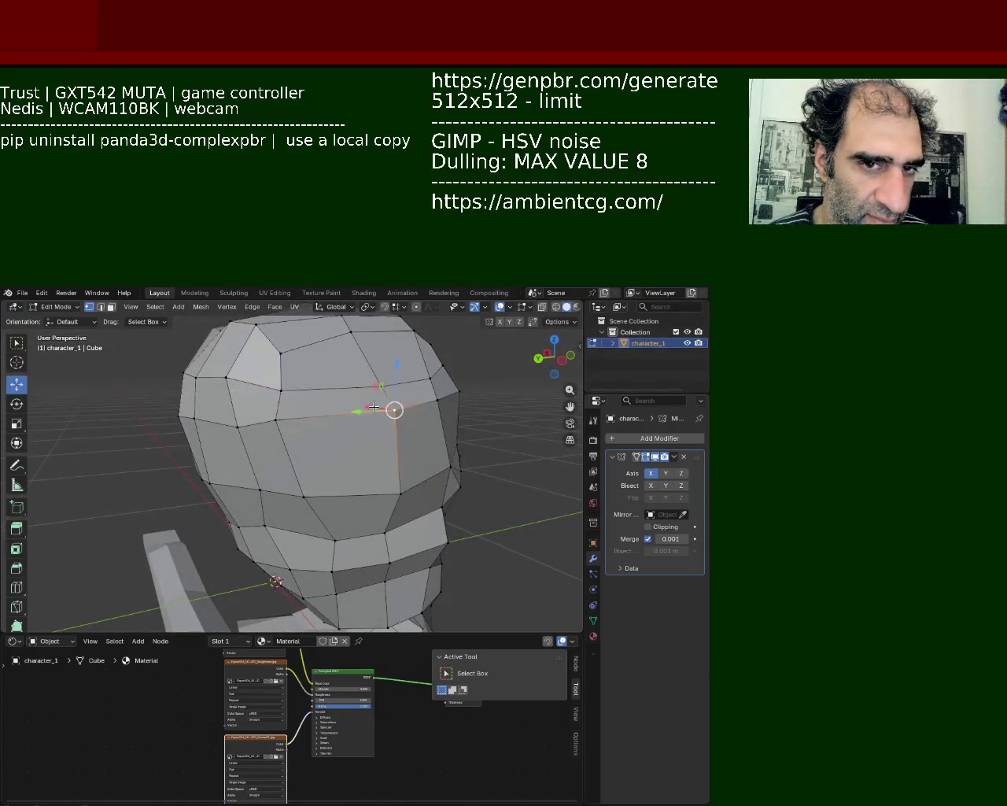
left_click(373, 407, "alt")
left_click(395, 410)
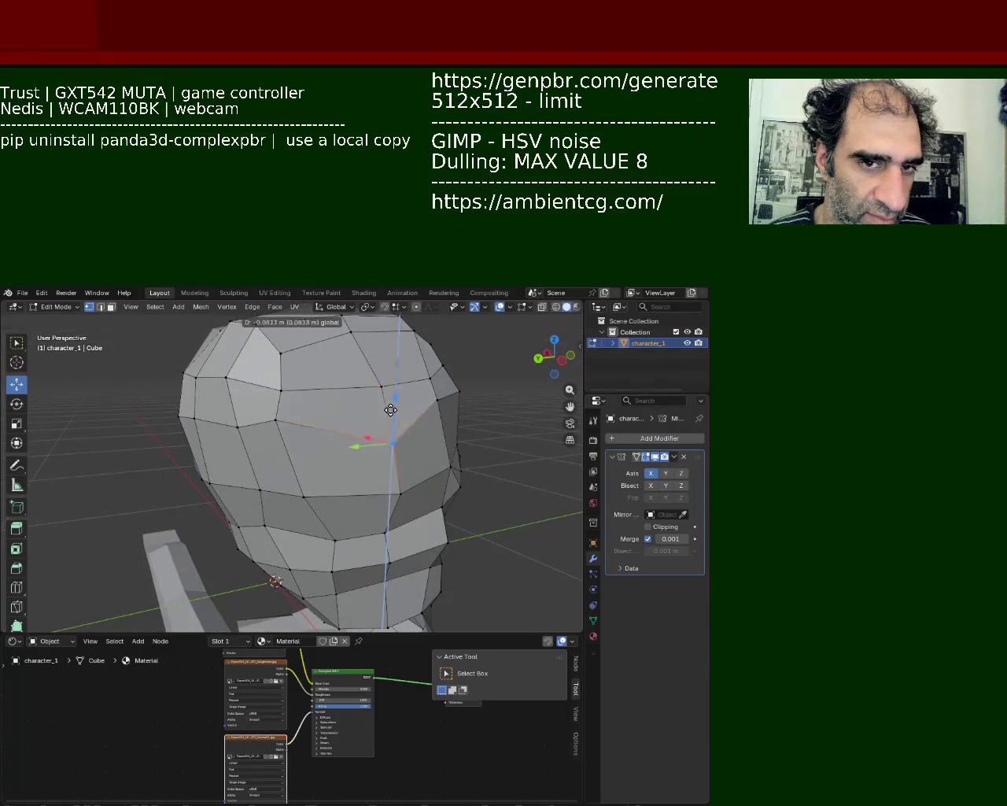
left_click_drag(394, 408, 393, 437)
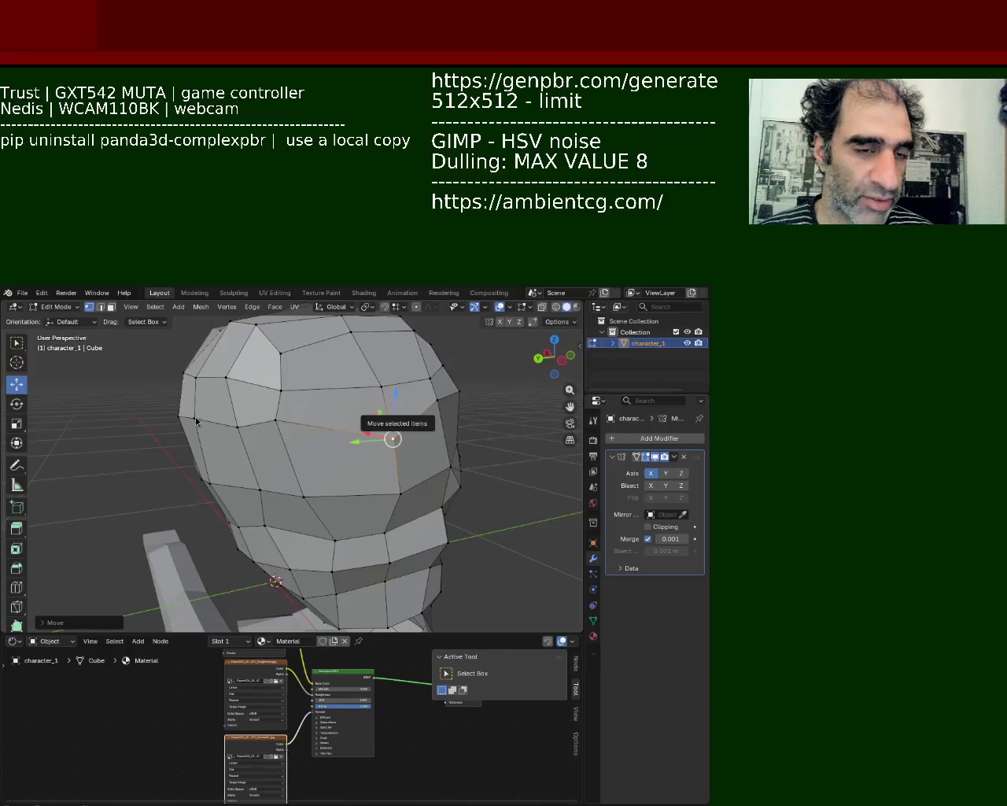
Raise upper-head vertices and shift a crown vertex vertically to round the skull
mouse_move(445, 407)
middle_mouse_down()
mouse_move(292, 475)
mouse_move(364, 477)
mouse_move(393, 393)
middle_mouse_up()
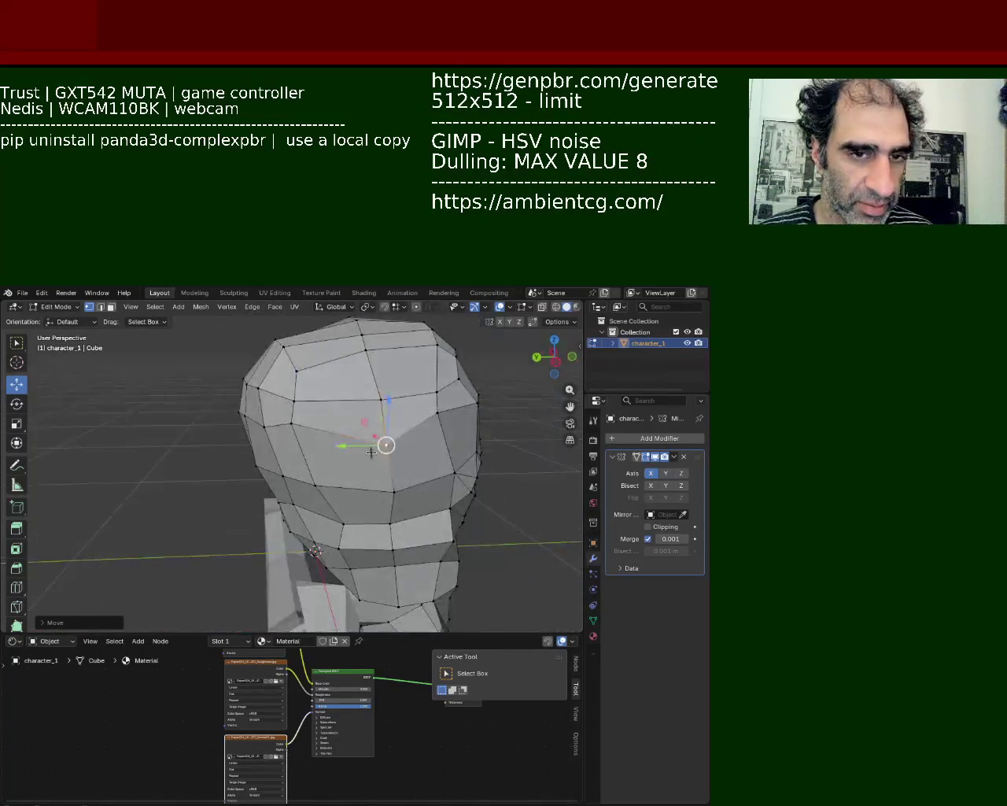
left_click_drag(384, 358, 443, 346)
left_click(438, 390)
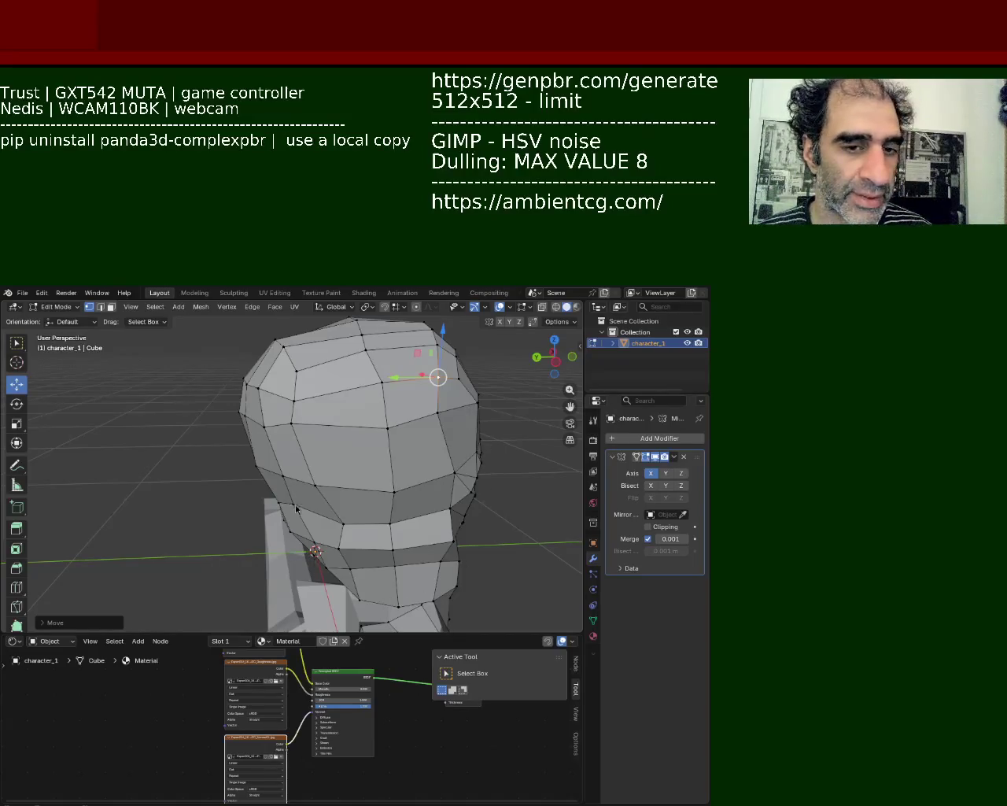
left_click(387, 427)
left_click_drag(388, 393, 406, 421)
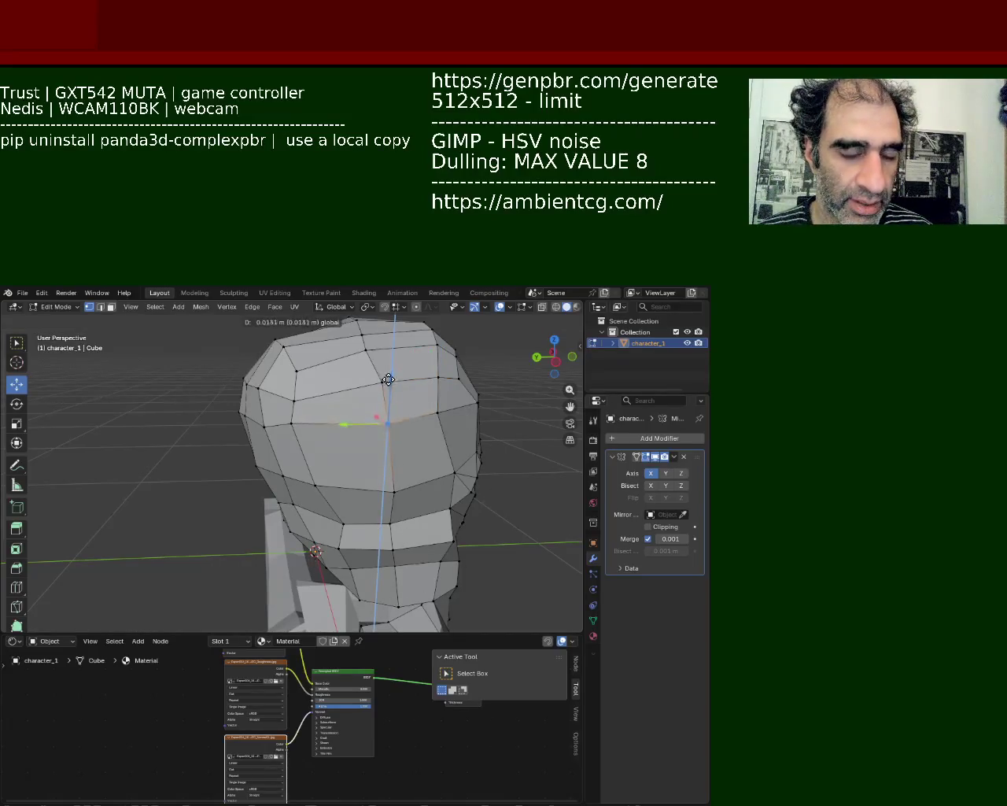
left_click(294, 397)
left_click_drag(294, 374, 292, 326)
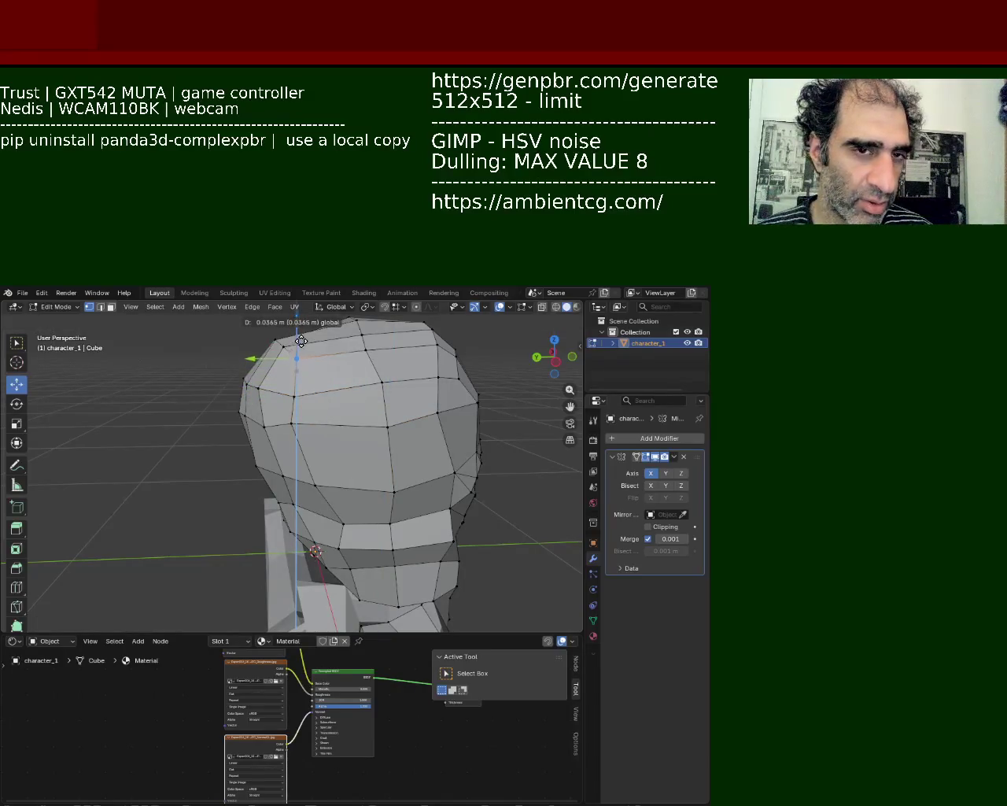
mouse_move(399, 436)
middle_mouse_down()
mouse_move(351, 450)
mouse_move(423, 490)
middle_mouse_up()
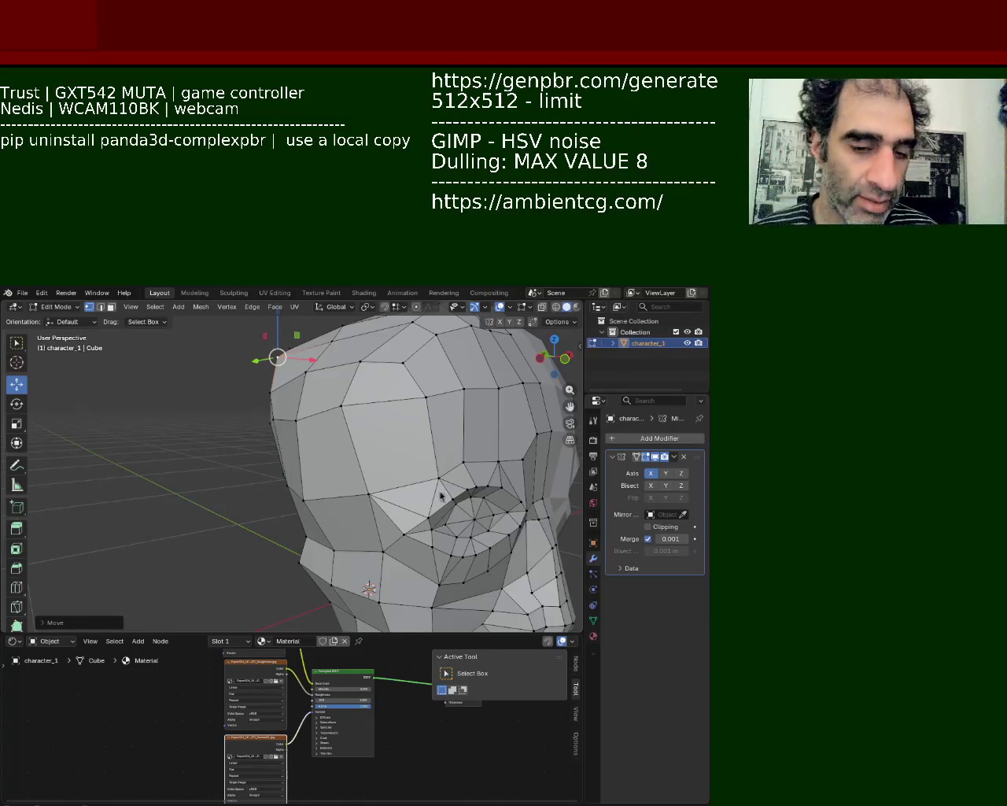
Nudge the lower side vertex up, reposition the temple vertex, and move a forehead vertex vertically
left_click(303, 498)
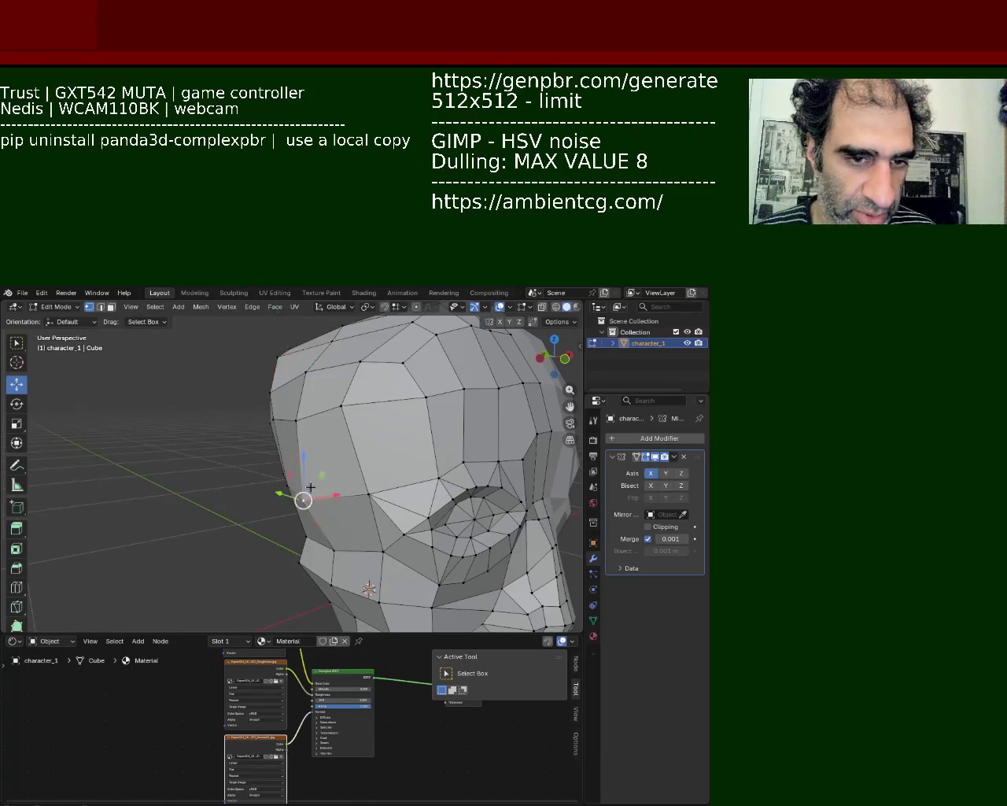
left_click_drag(307, 494, 317, 482)
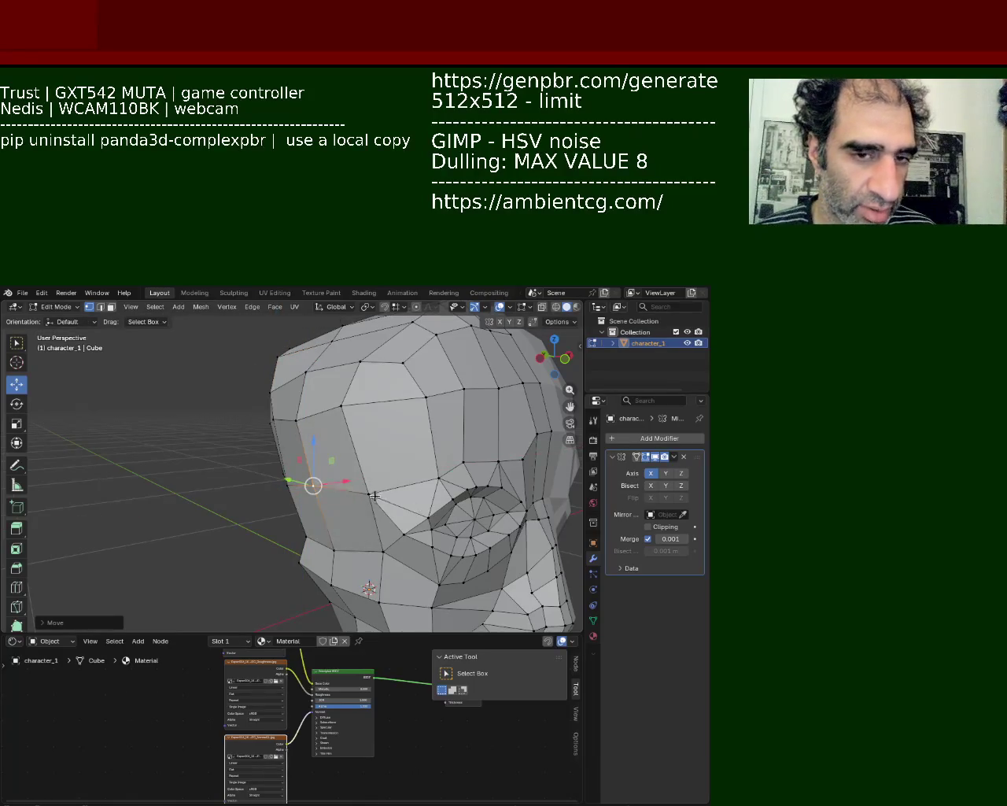
left_click(305, 371)
left_click_drag(305, 372, 338, 401)
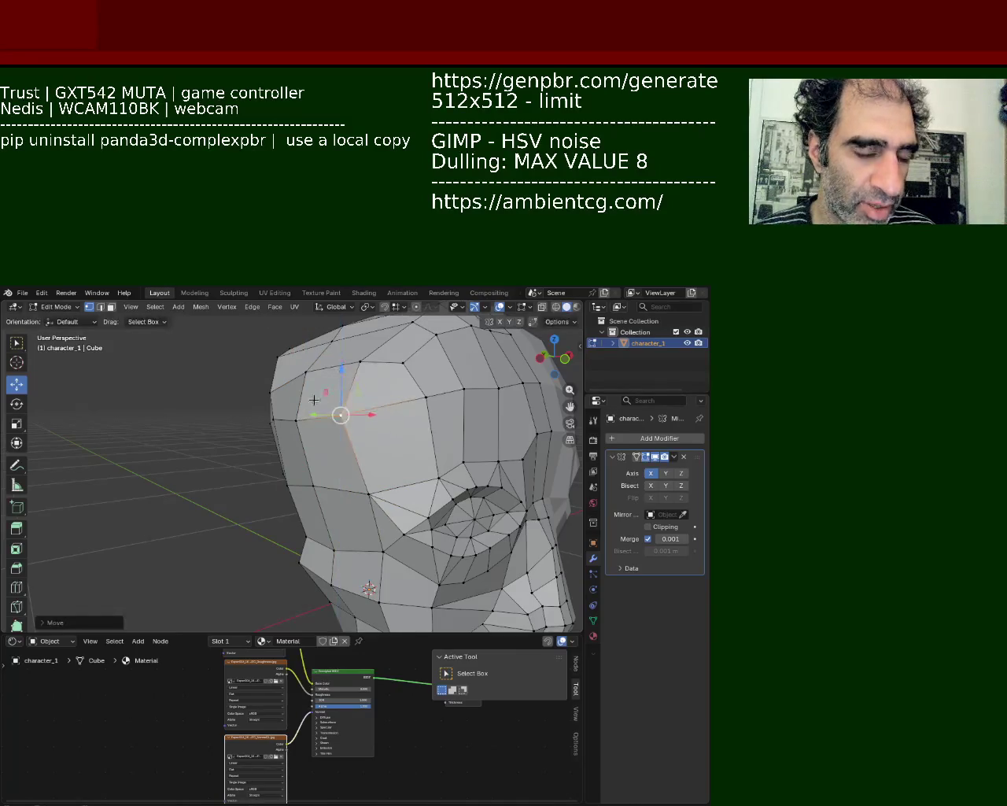
mouse_move(339, 402)
middle_mouse_down()
mouse_move(331, 417)
mouse_move(380, 420)
mouse_move(303, 417)
middle_mouse_up()
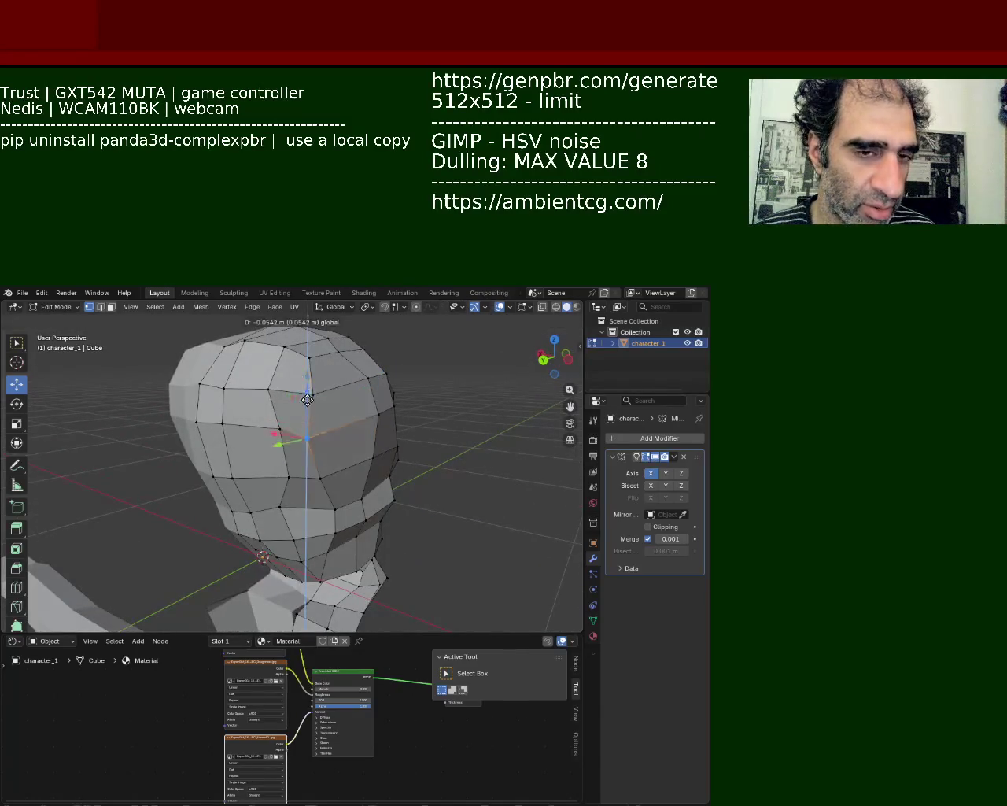
mouse_move(287, 434)
left_mouse_down()
mouse_move(297, 448)
mouse_move(388, 434)
left_mouse_up()
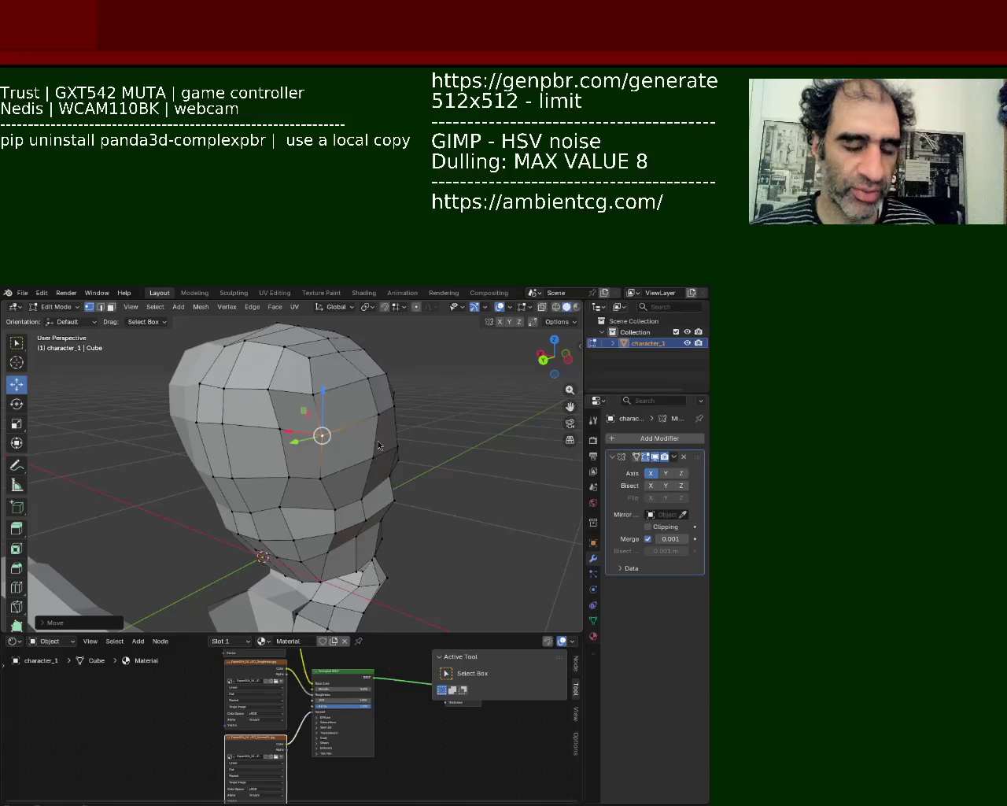
left_click(312, 395)
mouse_move(312, 364)
middle_mouse_down()
mouse_move(326, 392)
mouse_move(593, 496)
middle_mouse_up()
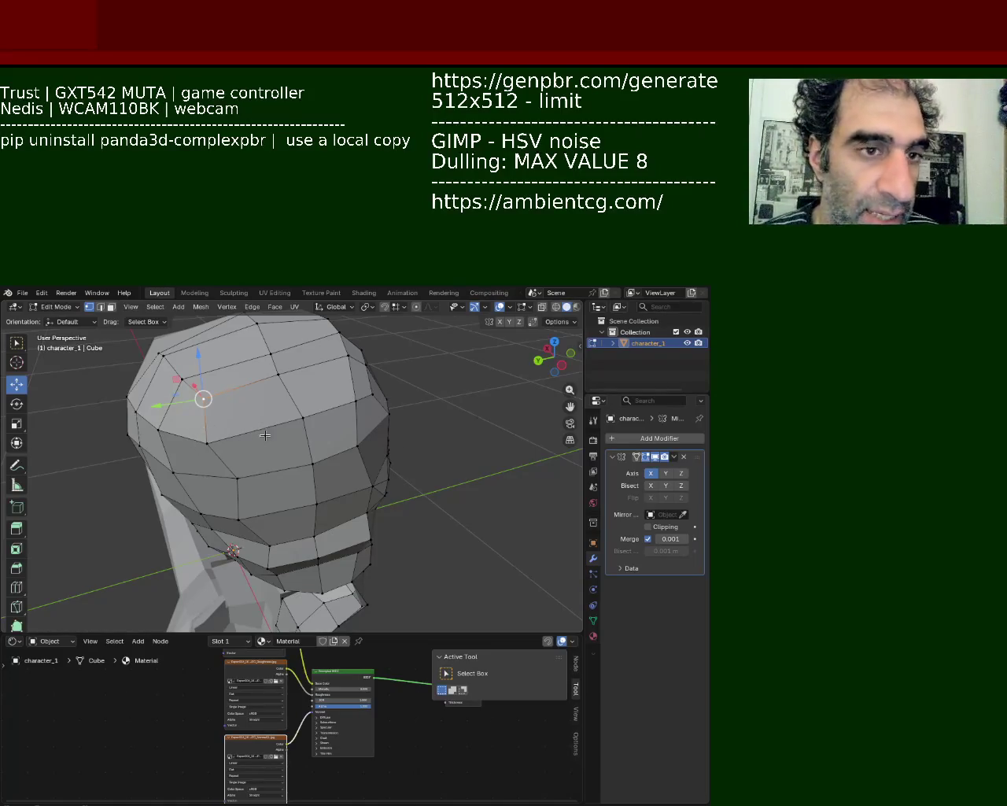
Shift lower back-of-head vertices along the Y and X axes
left_click(302, 416)
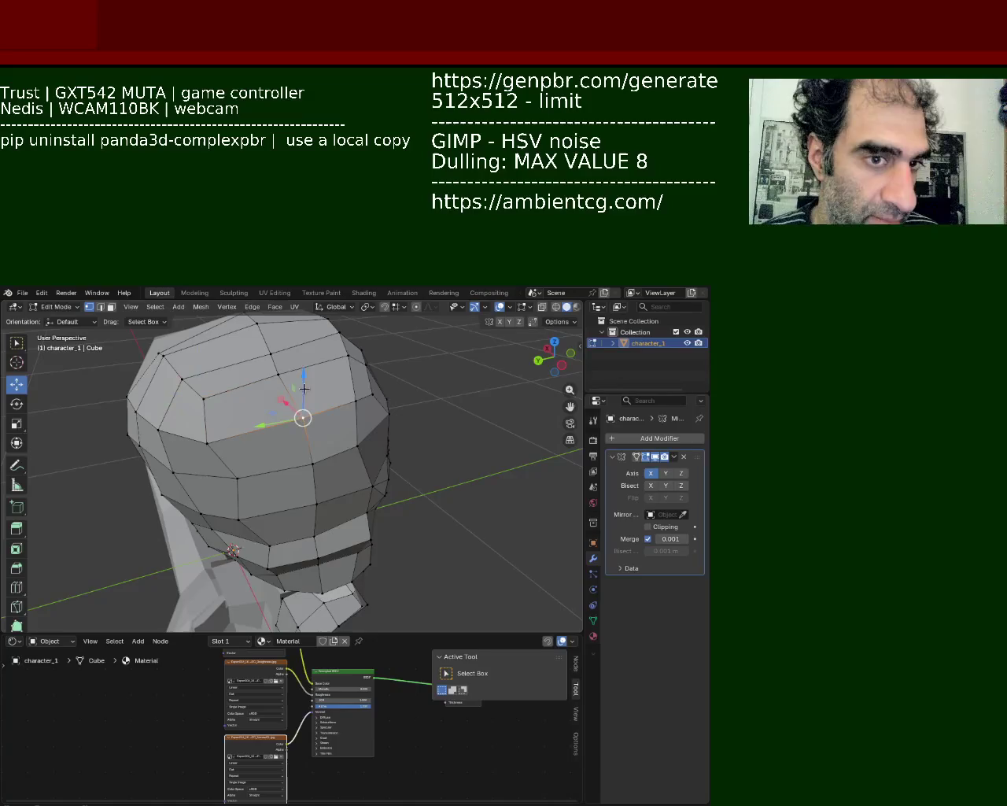
left_click(296, 469)
mouse_move(296, 469)
left_mouse_down()
mouse_move(284, 524)
mouse_move(186, 488)
left_mouse_up()
middle_click_drag(185, 488, 181, 446)
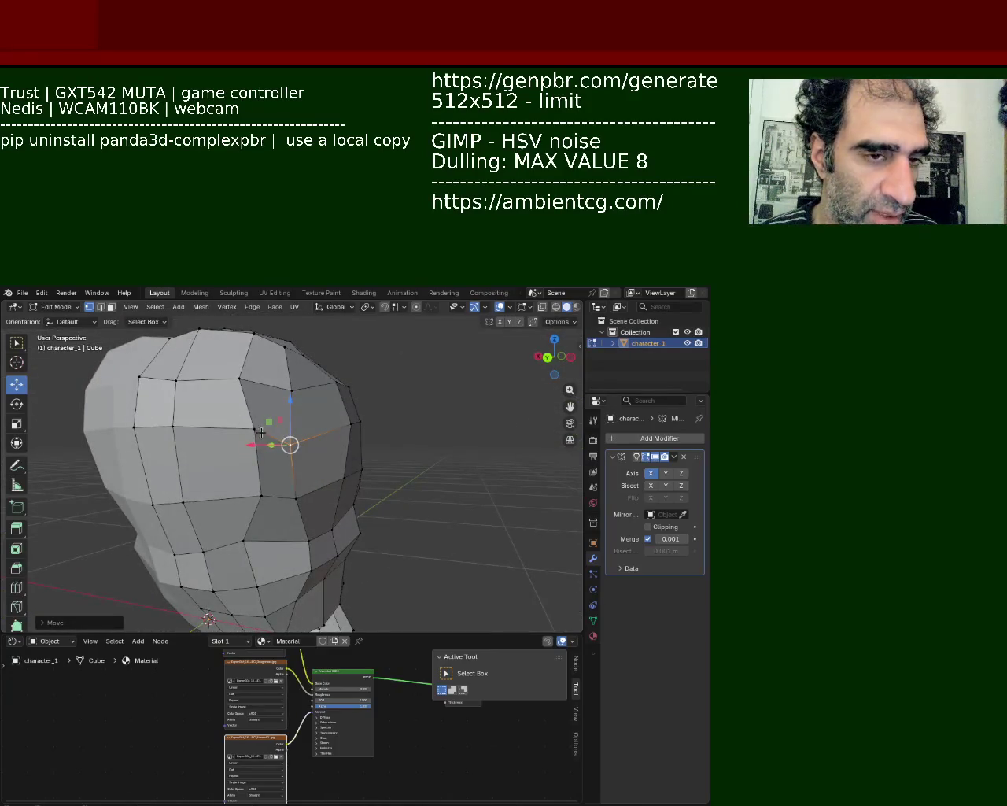
middle_click_drag(247, 427, 297, 499)
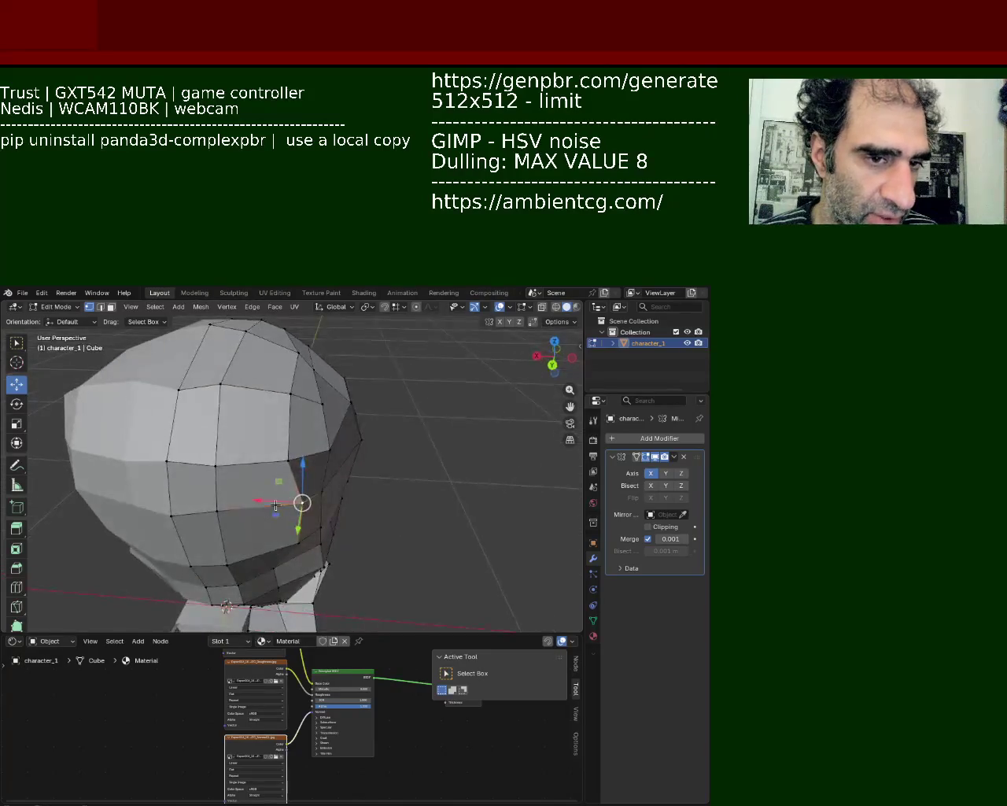
mouse_move(297, 499)
left_mouse_down()
mouse_move(252, 502)
mouse_move(286, 500)
mouse_move(281, 542)
left_mouse_up()
left_click(296, 543)
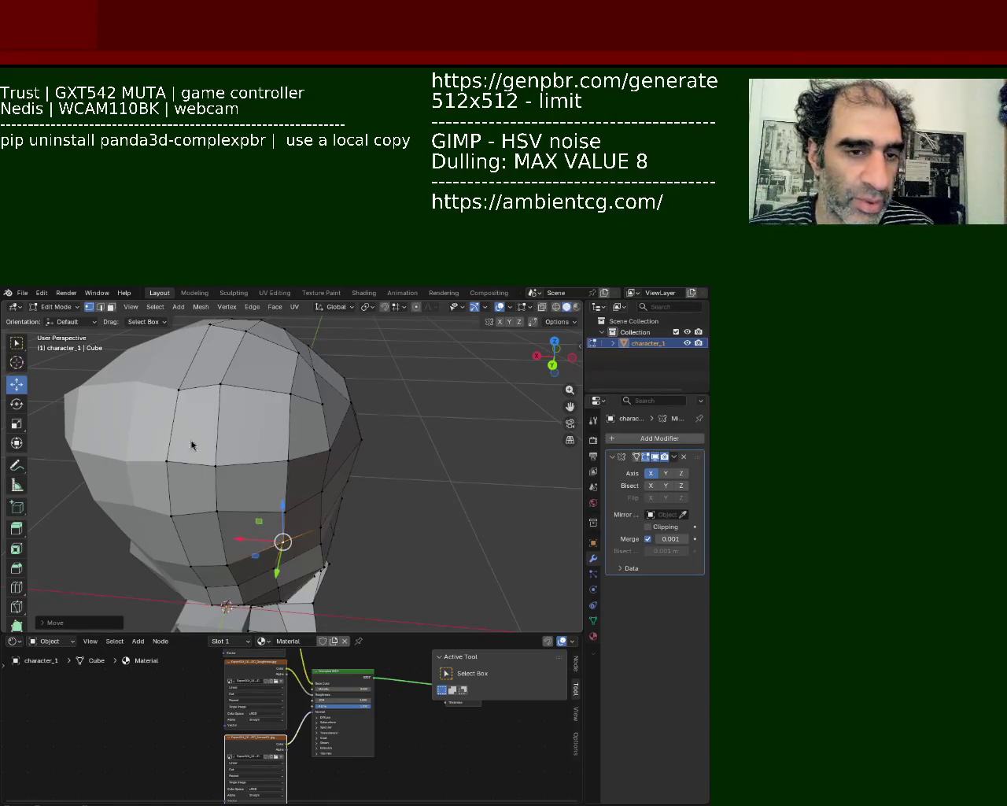
mouse_move(294, 491)
middle_mouse_down()
mouse_move(293, 429)
mouse_move(287, 457)
mouse_move(252, 417)
middle_mouse_up()
left_click(293, 429)
left_click(262, 421)
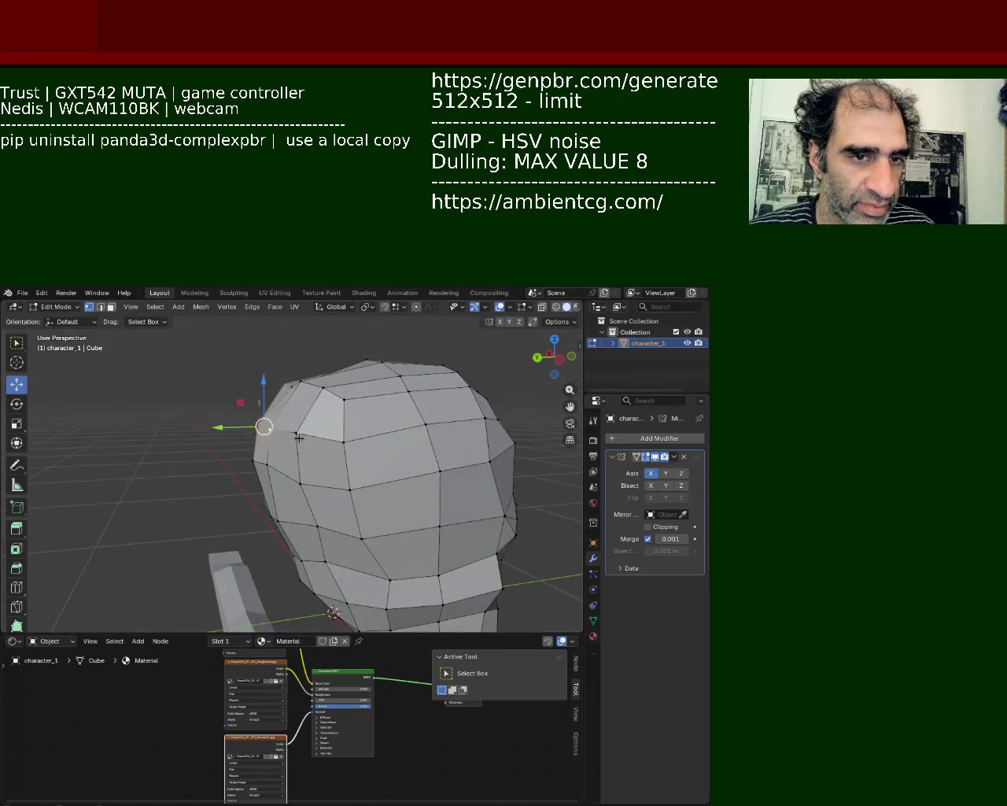
Grab two head-top vertices with G and move them inward across the crown
left_click(335, 443, "shift")
middle_click_drag(336, 444, 300, 463)
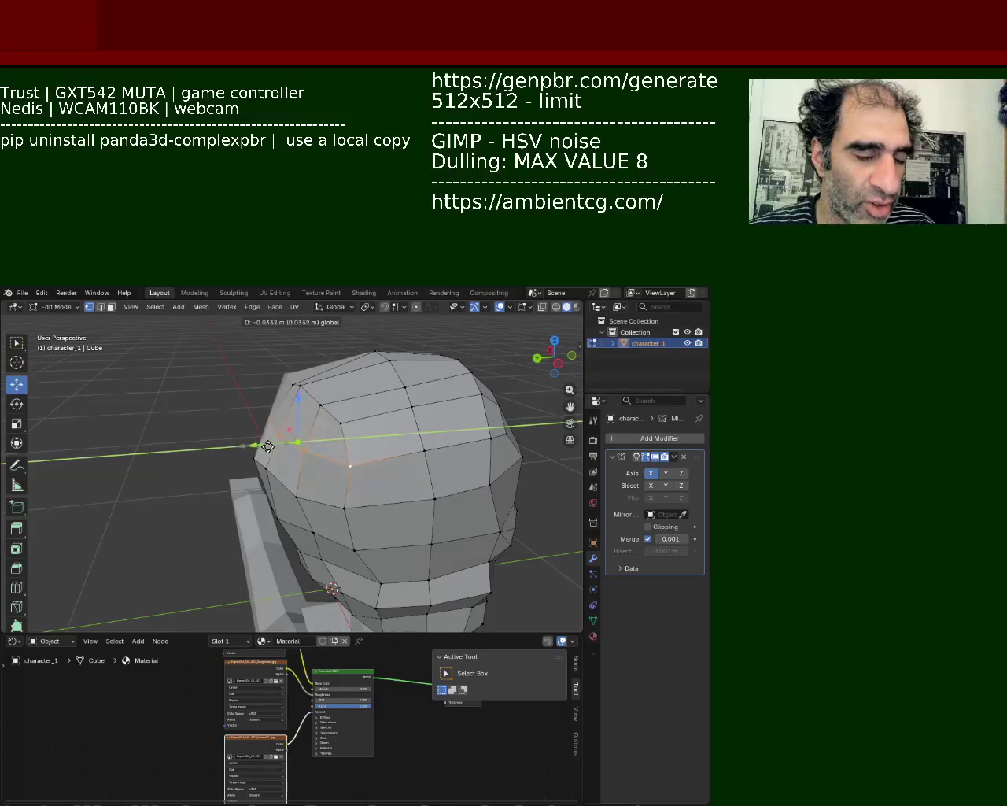
left_click(266, 447)
left_click(297, 385)
key("g")
left_click(339, 417)
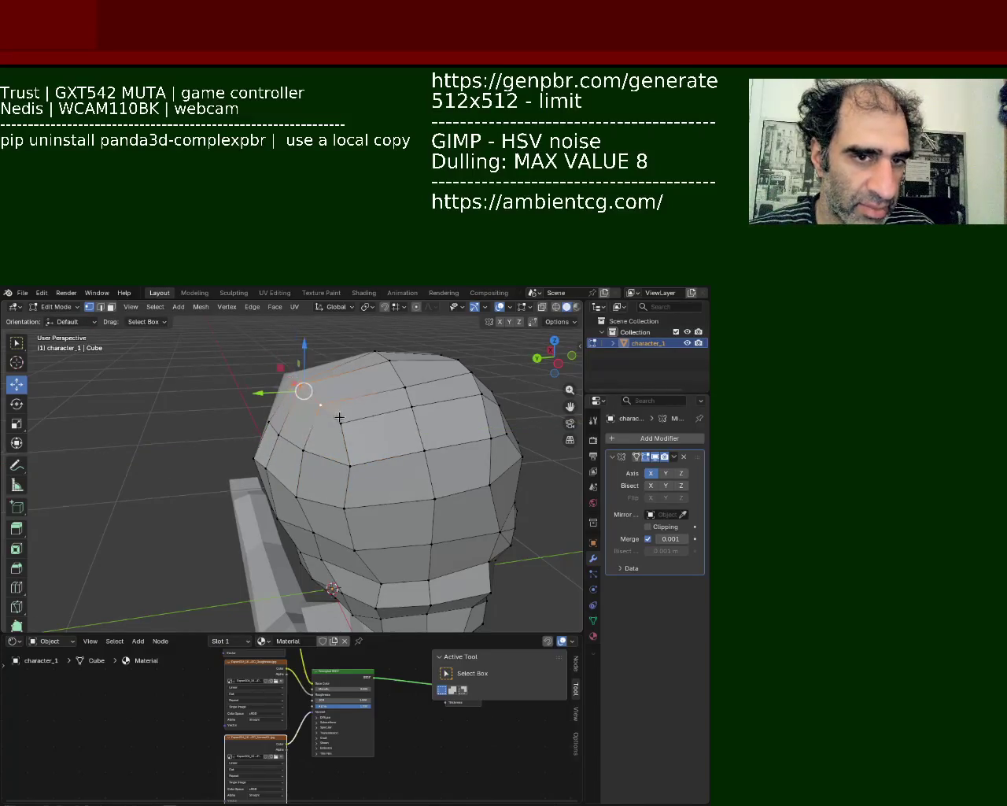
key("g")
left_click(398, 470)
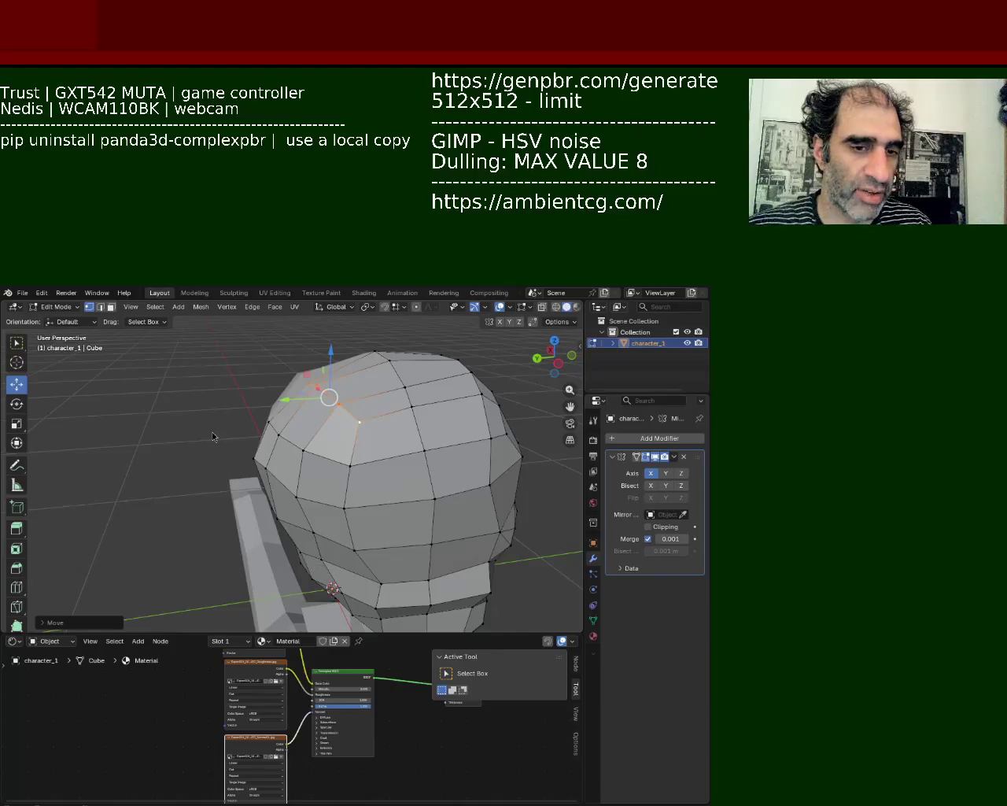
Cancel and undo a stray move, then reposition the top crown vertex down and right
middle_click_drag(318, 420, 281, 377)
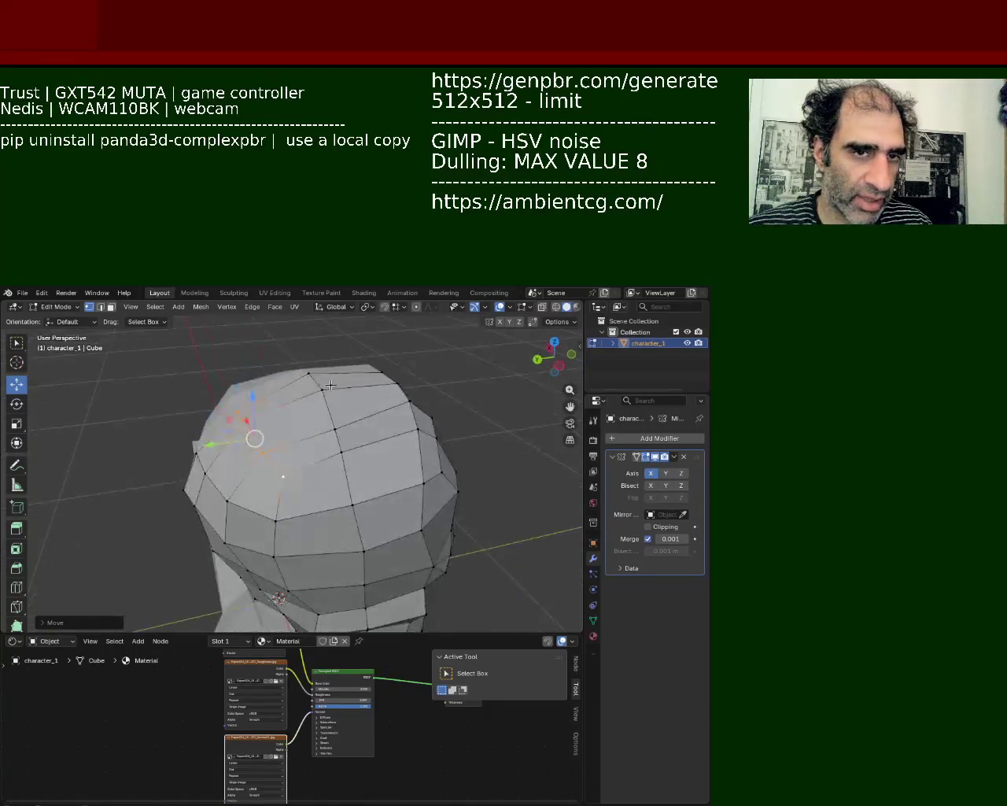
left_click(245, 413)
key("g")
key("Escape")
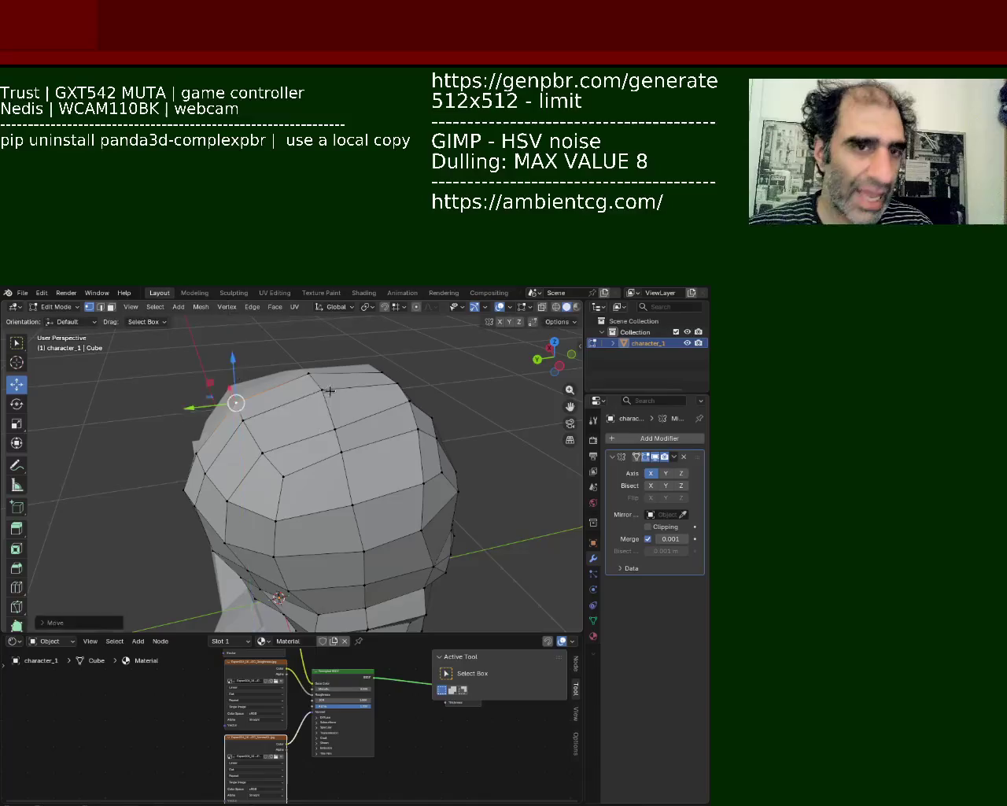
key("ctrl+z")
key("g")
left_click(343, 461)
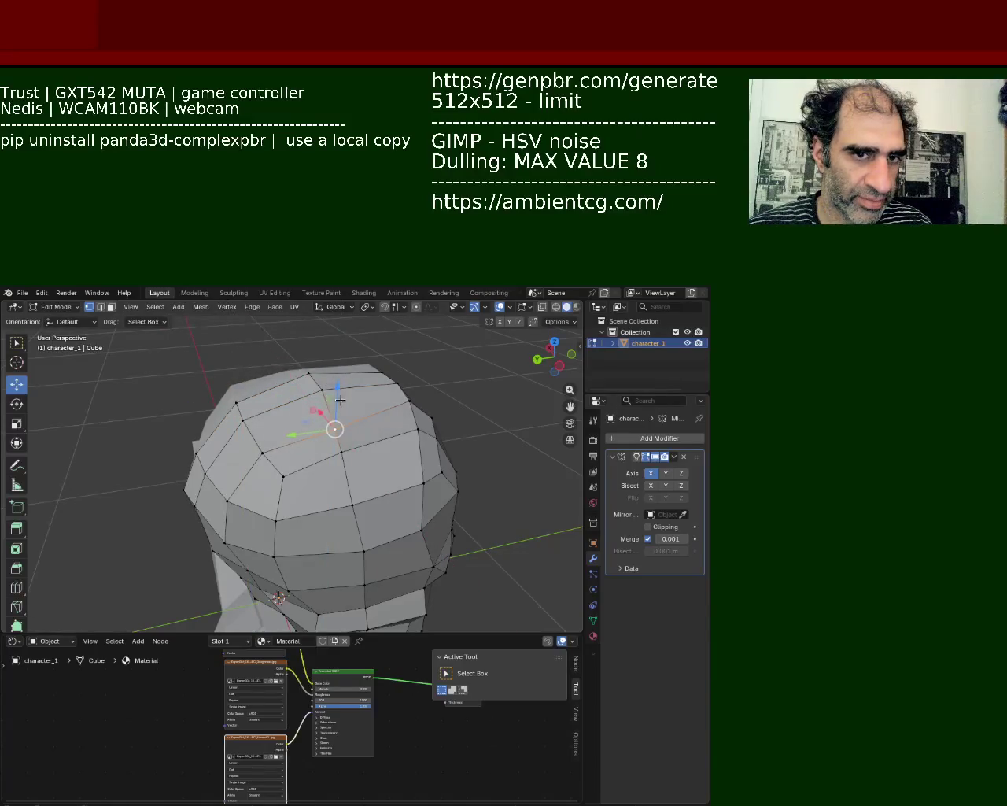
key("g")
left_click(335, 389)
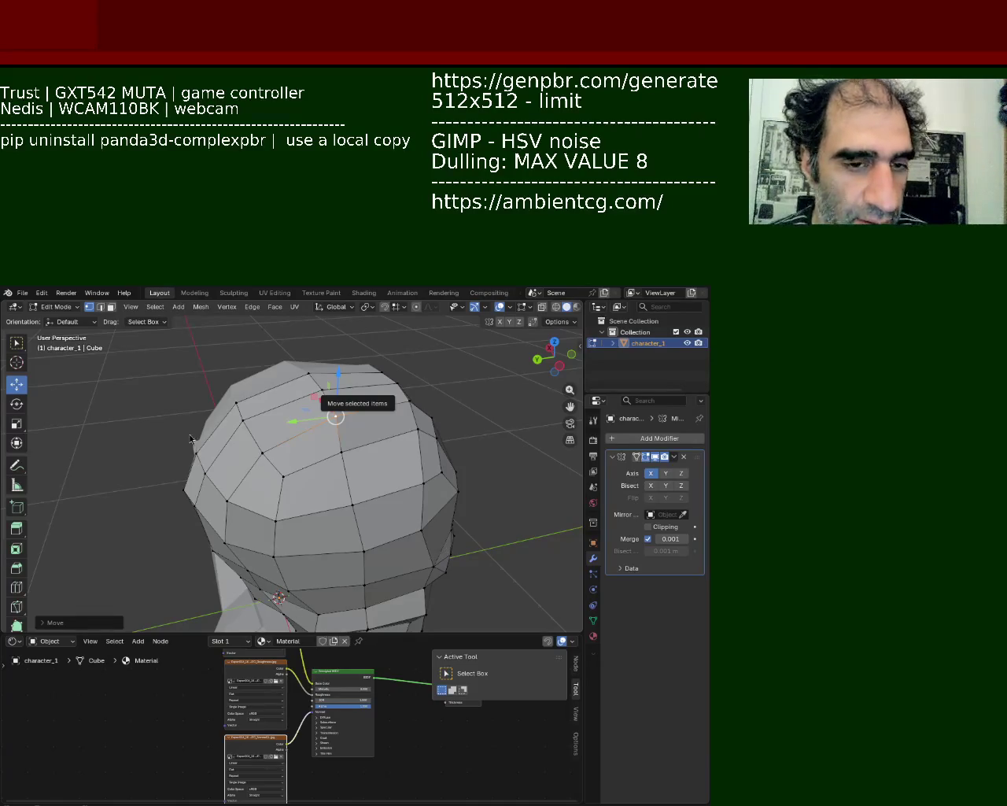
mouse_move(189, 417)
middle_mouse_down()
mouse_move(283, 489)
mouse_move(348, 456)
middle_mouse_up()
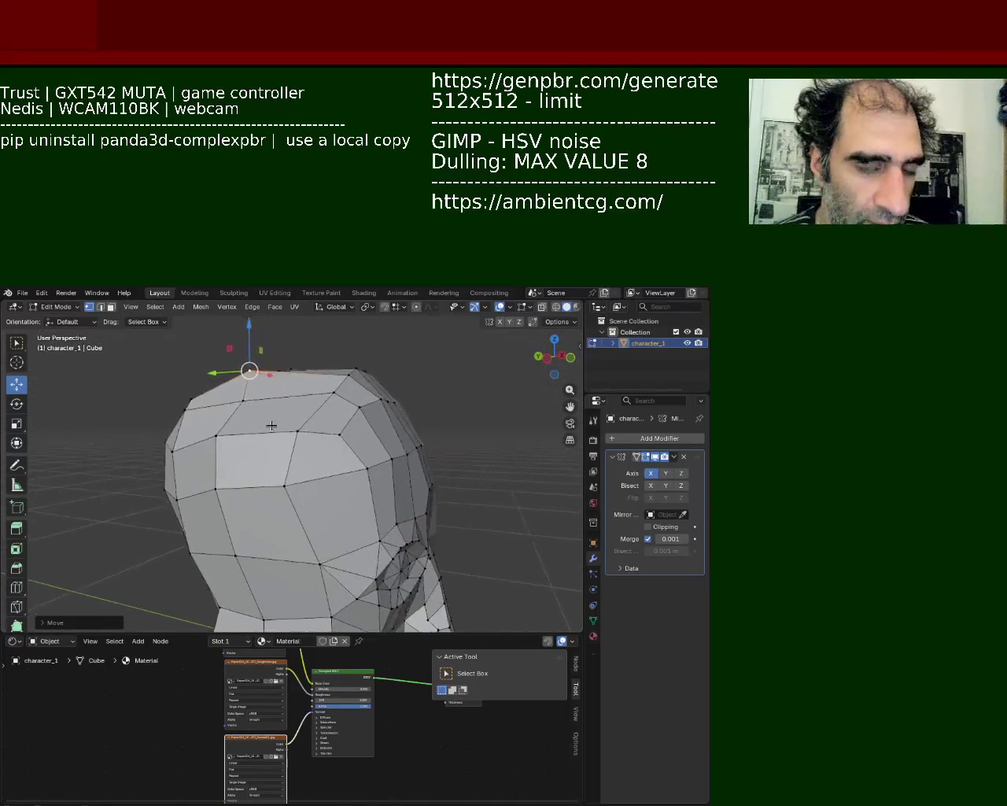
left_click(377, 393)
left_click(369, 447, "shift")
mouse_move(366, 421)
left_mouse_down()
mouse_move(352, 403)
mouse_move(330, 405)
left_mouse_up()
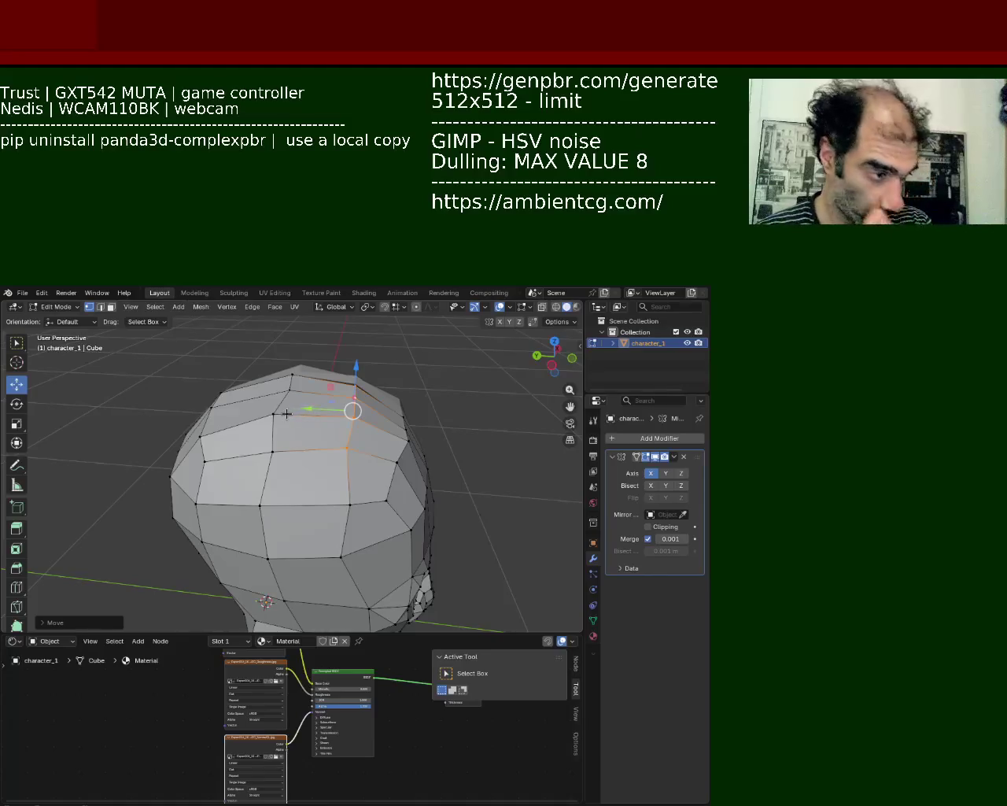
key("ctrl+z")
key("ctrl+shift+z")
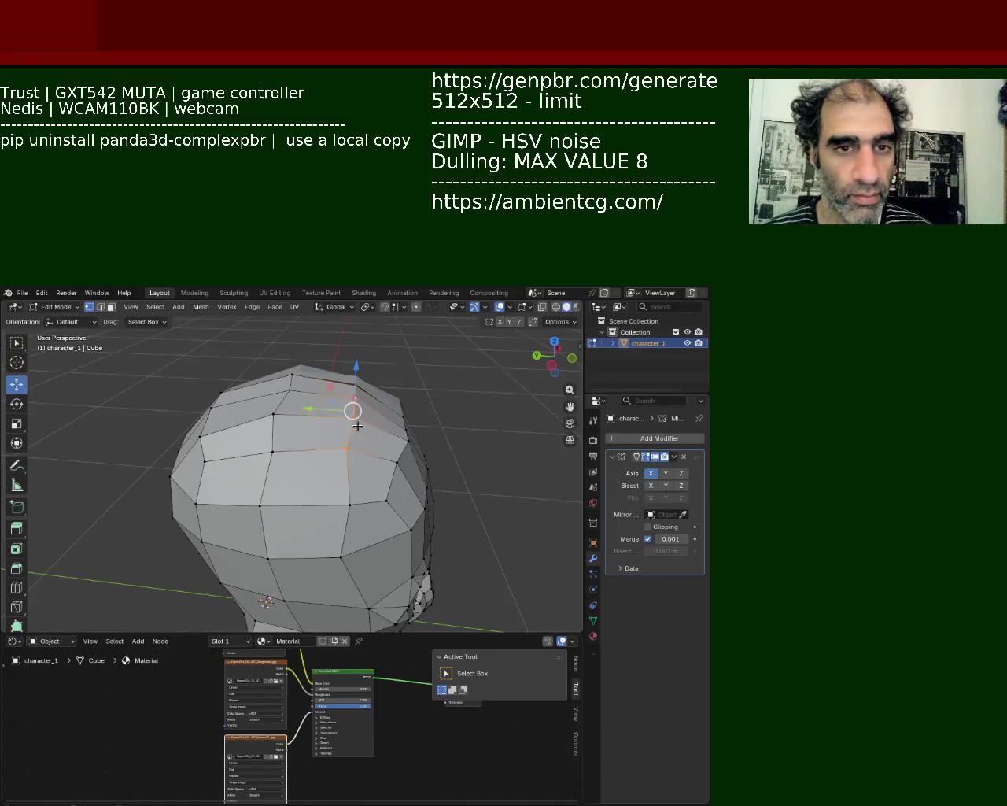
key("ctrl+z")
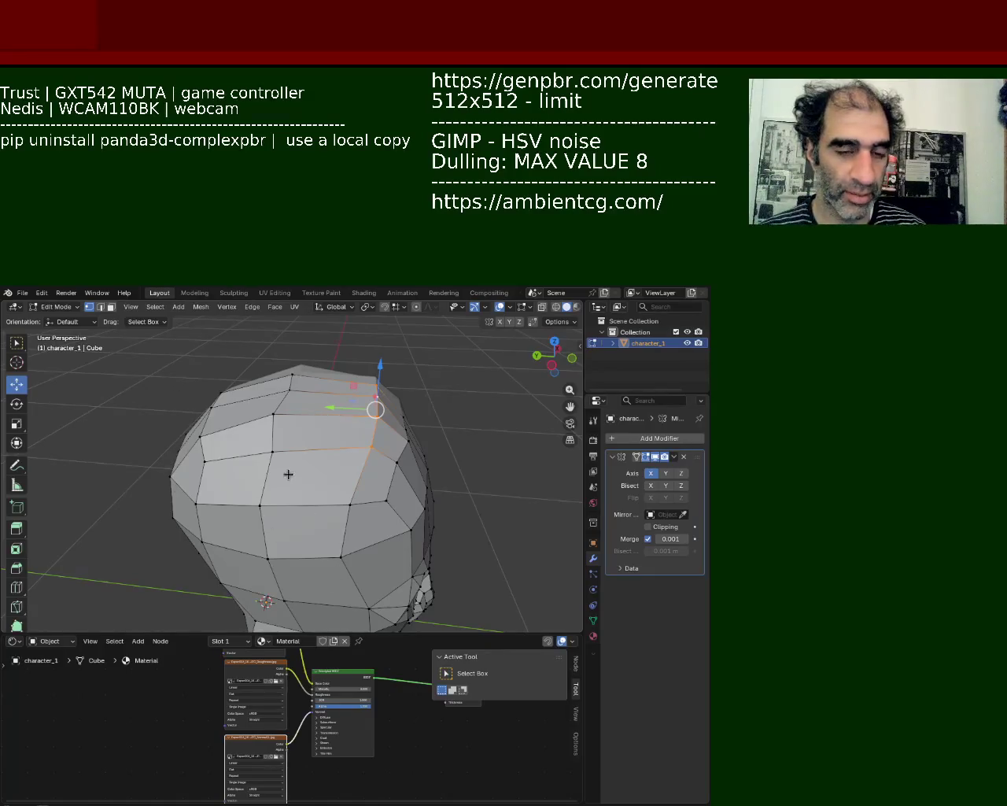
Pull two skull-side vertices inward along the X axis
mouse_move(288, 475)
middle_mouse_down()
mouse_move(407, 395)
mouse_move(449, 449)
middle_mouse_up()
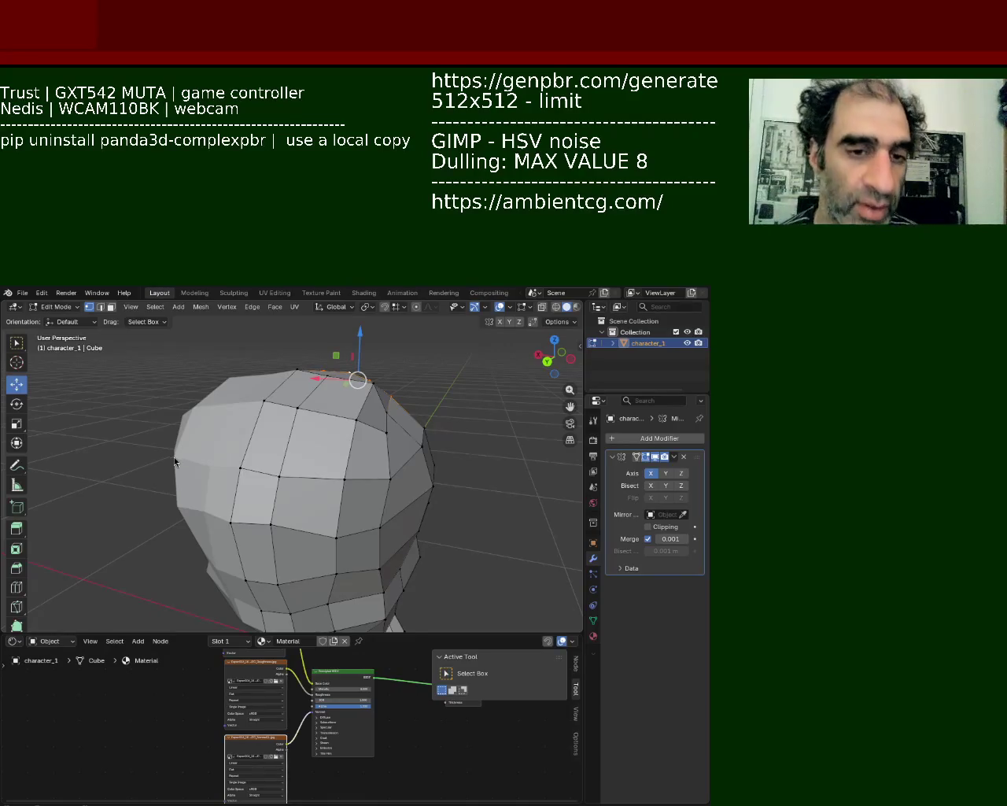
mouse_move(286, 417)
middle_mouse_down()
mouse_move(340, 422)
mouse_move(377, 445)
mouse_move(323, 408)
middle_mouse_up()
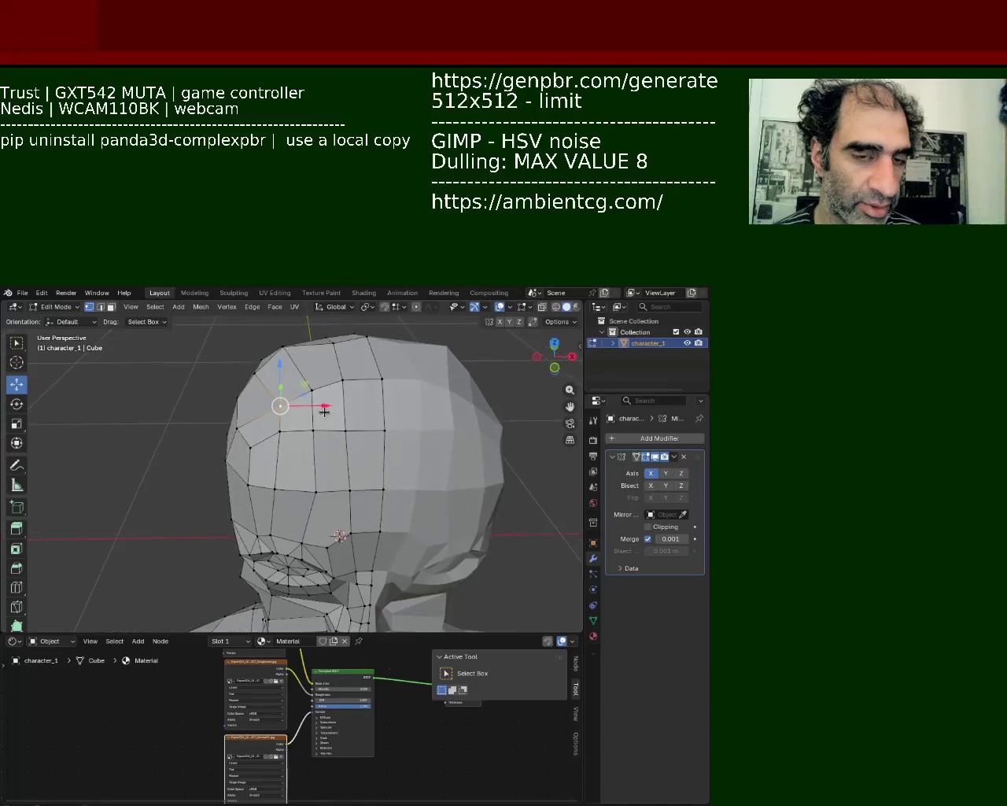
left_click_drag(322, 408, 293, 410)
left_click(293, 410)
left_click(311, 432)
key("g")
key("x")
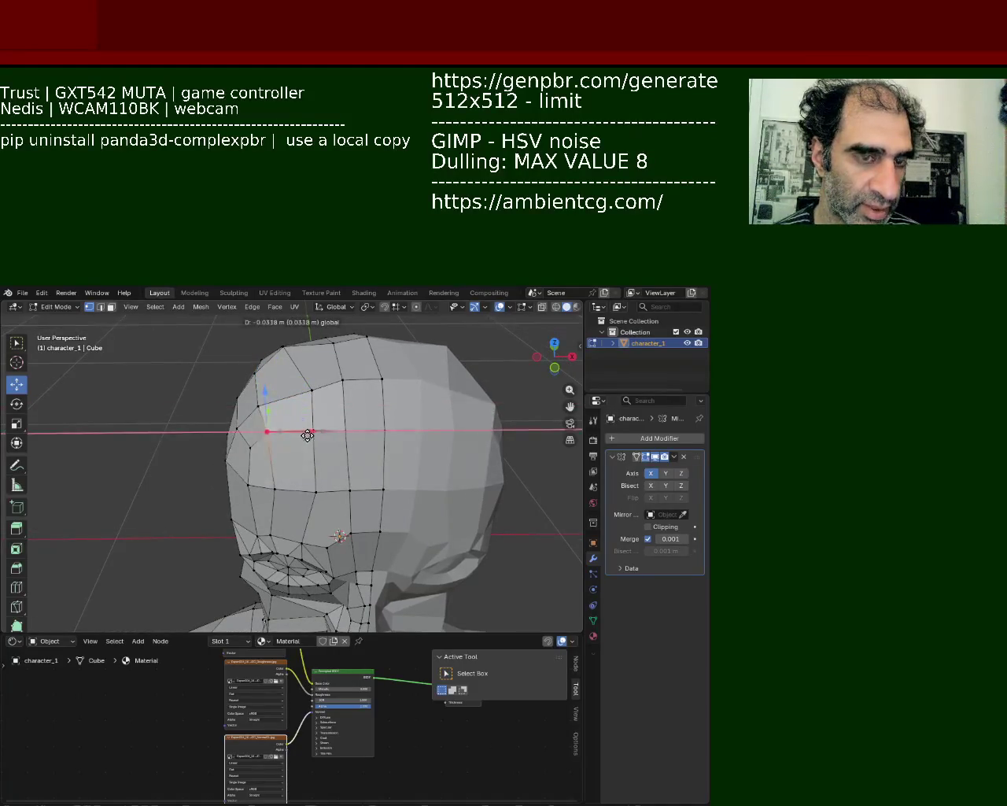
left_click(307, 428)
mouse_move(308, 428)
middle_mouse_down()
mouse_move(350, 427)
mouse_move(372, 412)
middle_mouse_up()
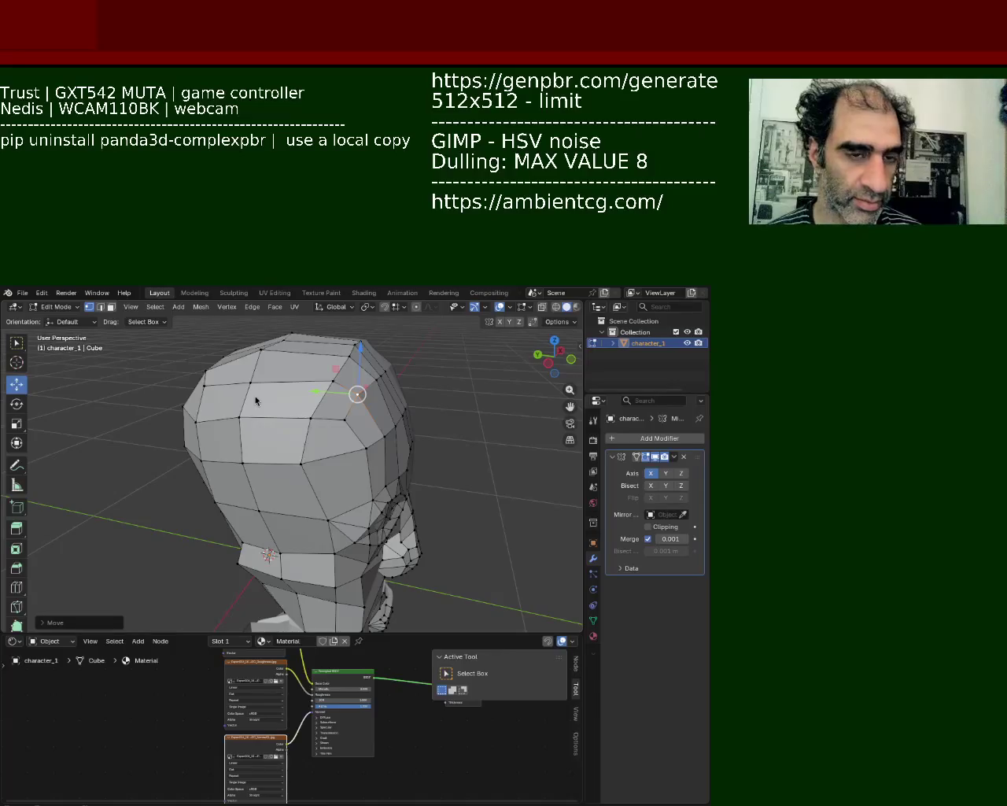
Box-select the top-right skull faces, then pull the right-side vertex inward
mouse_move(355, 394)
middle_mouse_down()
mouse_move(404, 357)
mouse_move(351, 370)
middle_mouse_up()
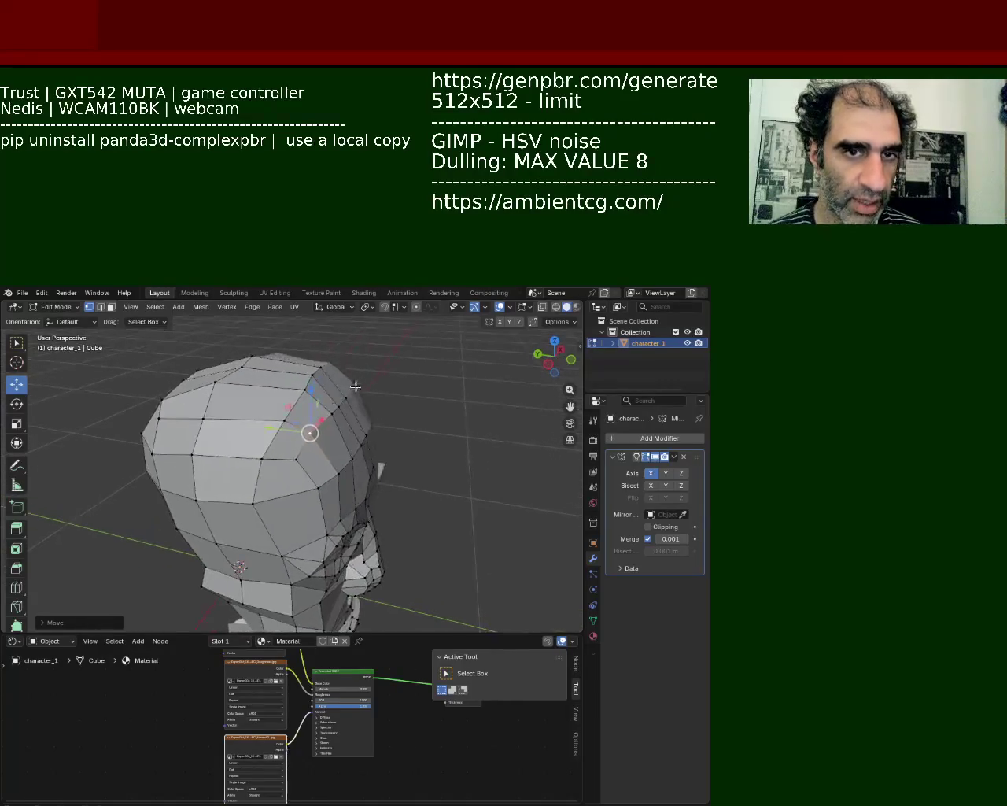
left_click_drag(384, 336, 264, 443)
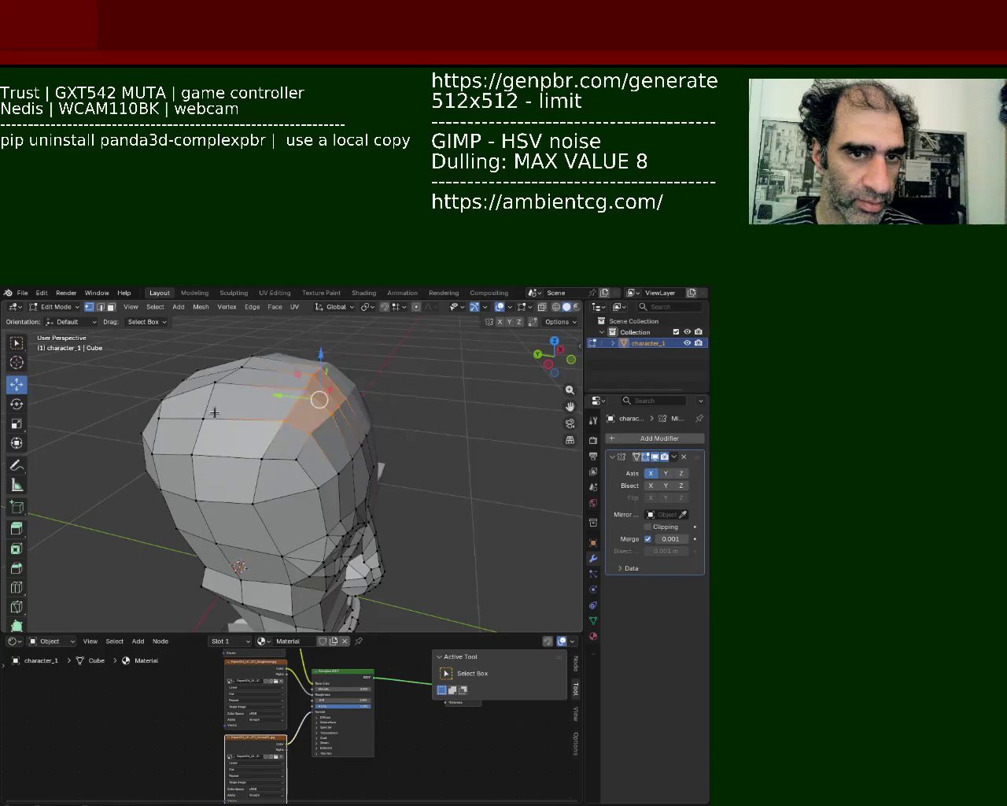
middle_click_drag(264, 443, 233, 340)
left_click(248, 378)
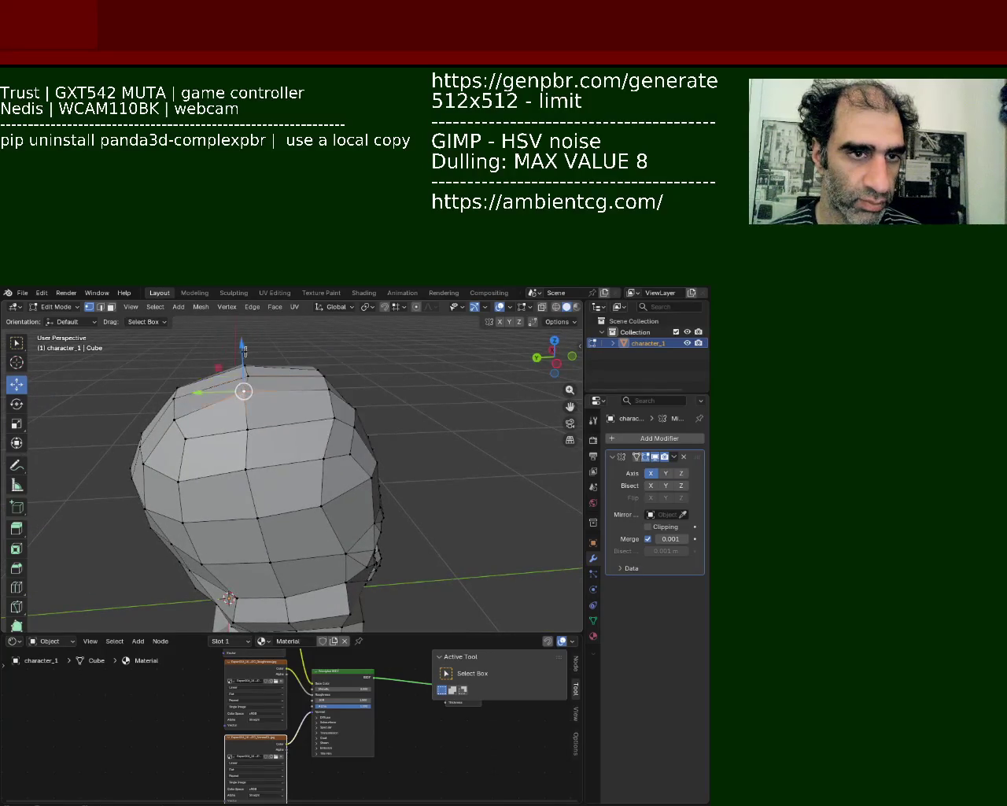
left_click(173, 417)
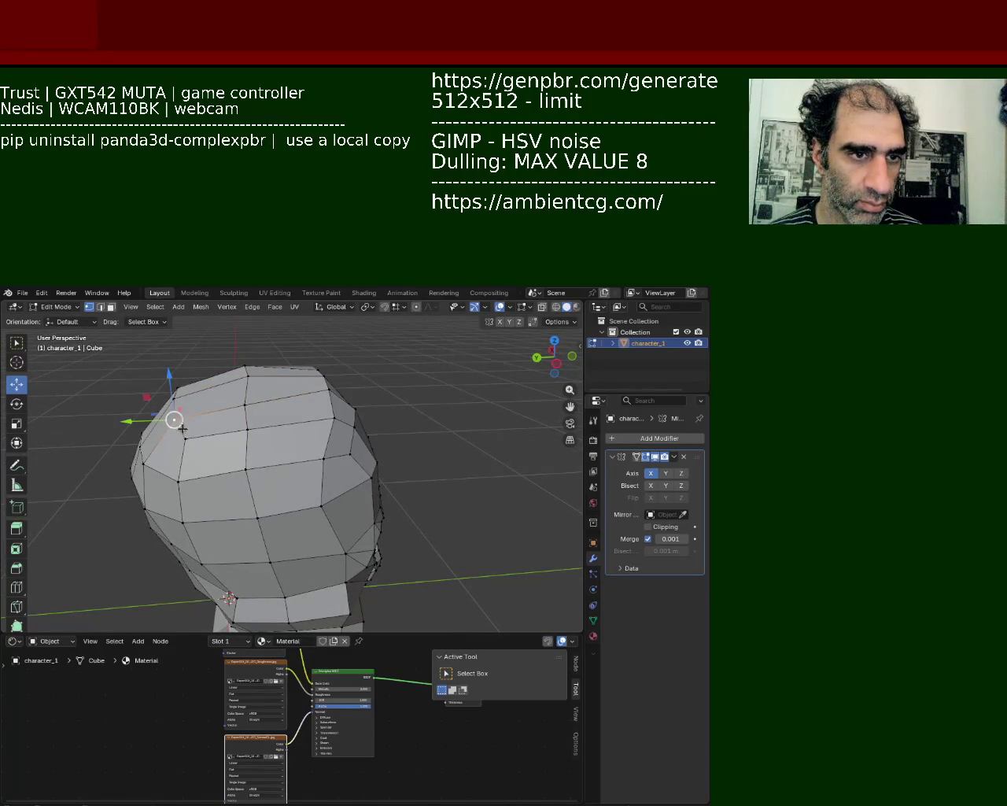
left_click(247, 429)
left_click(172, 432)
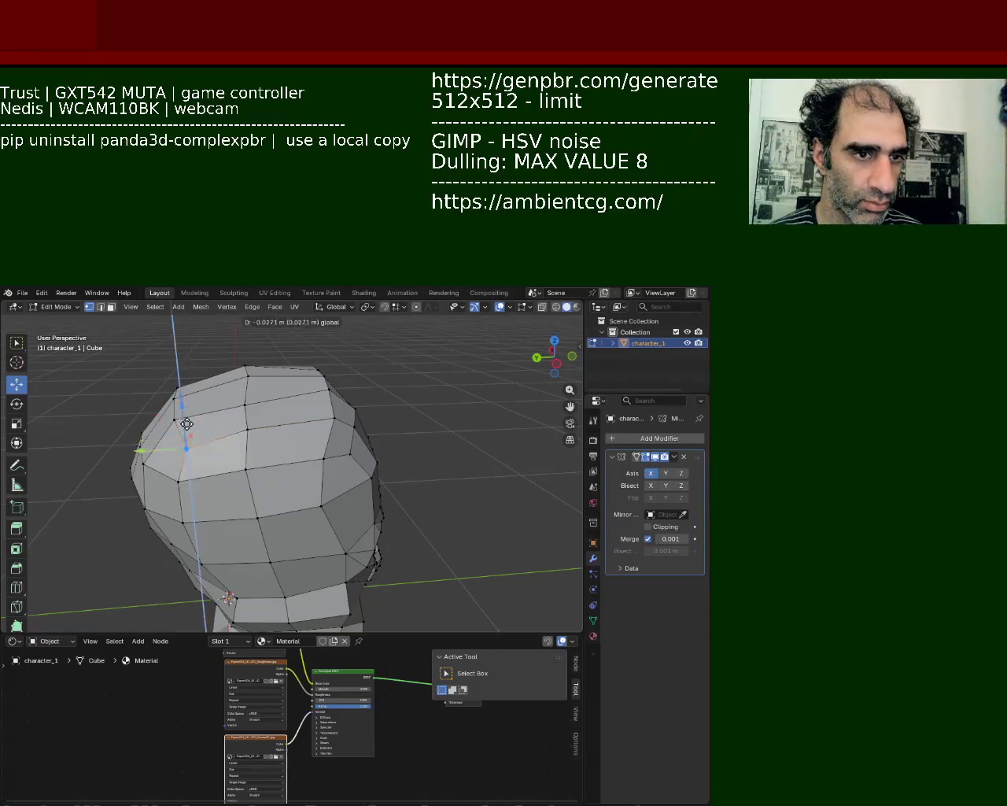
left_click(336, 435)
left_click_drag(336, 435, 318, 435)
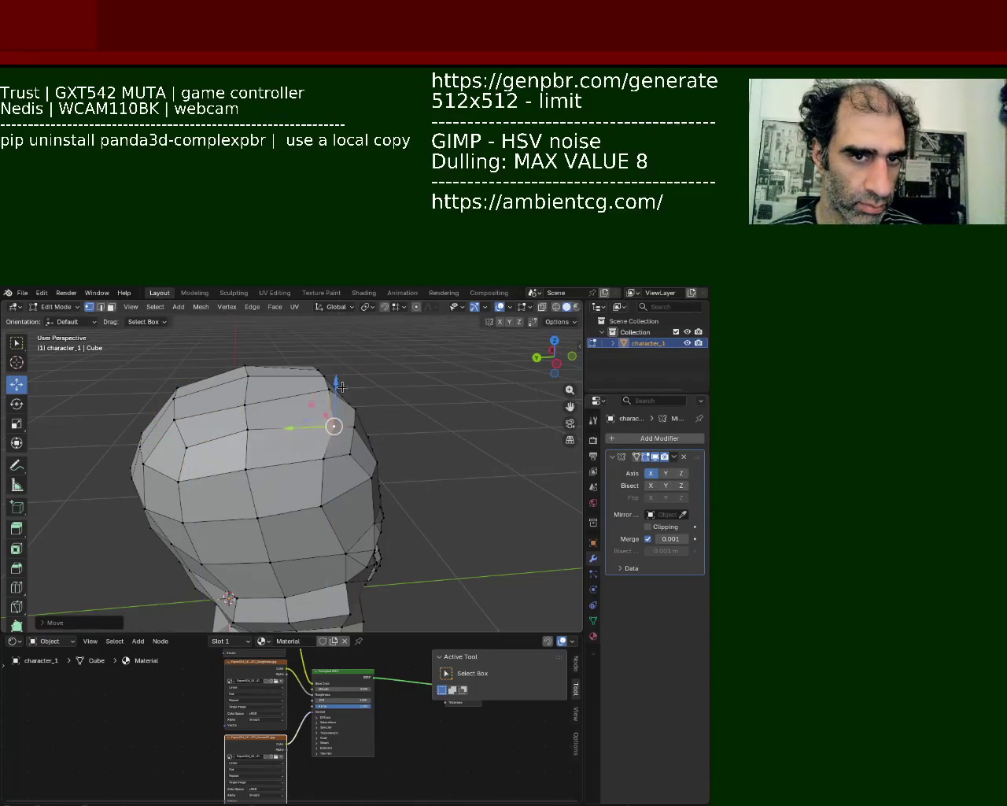
Select three upper-skull vertices and view the head from the front
mouse_move(357, 443)
middle_mouse_down()
mouse_move(397, 455)
mouse_move(400, 436)
middle_mouse_up()
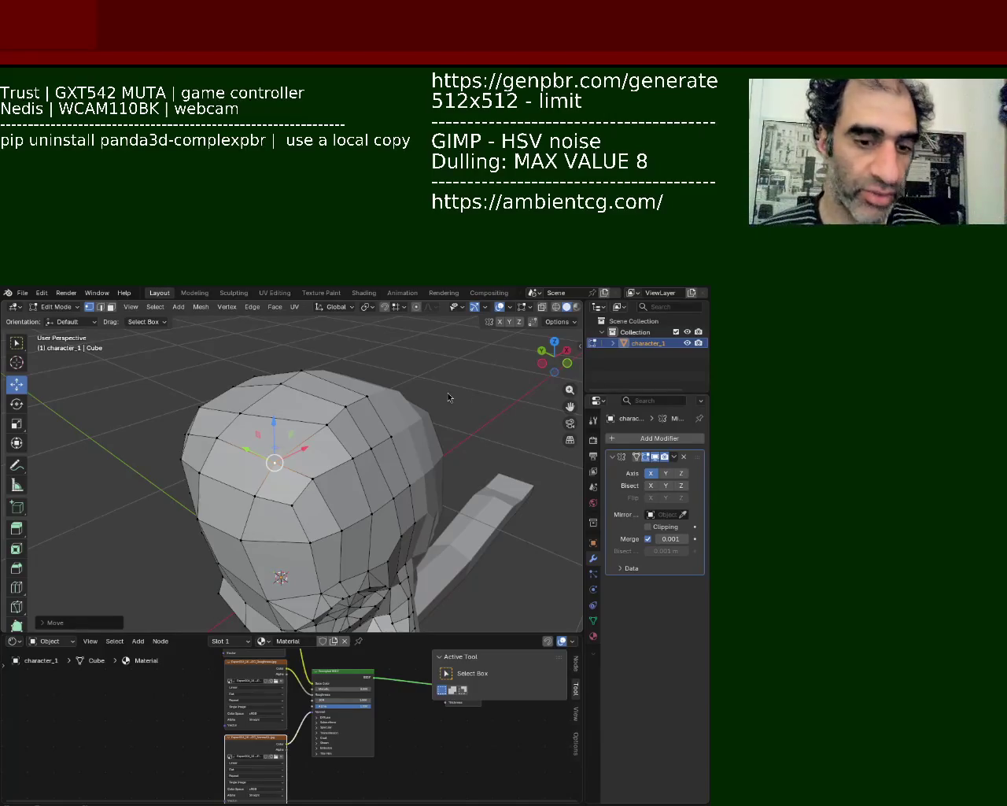
left_click(391, 436)
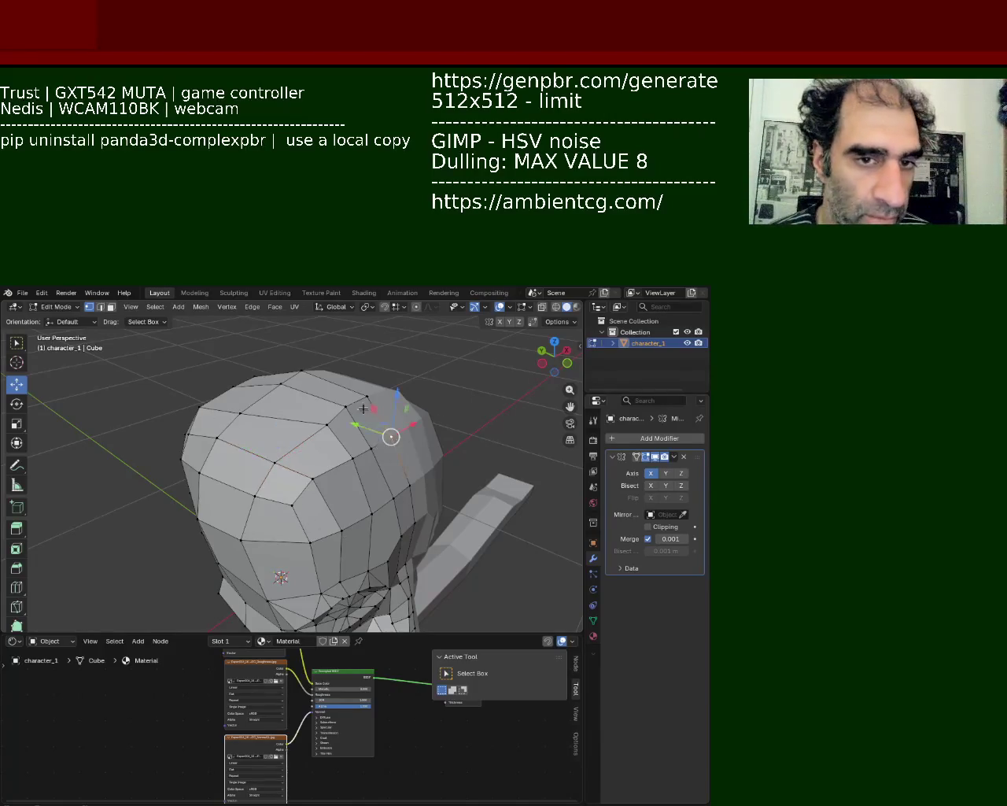
left_click(367, 395)
left_click(346, 406, "shift")
mouse_move(298, 476)
middle_mouse_down()
mouse_move(319, 421)
mouse_move(290, 415)
middle_mouse_up()
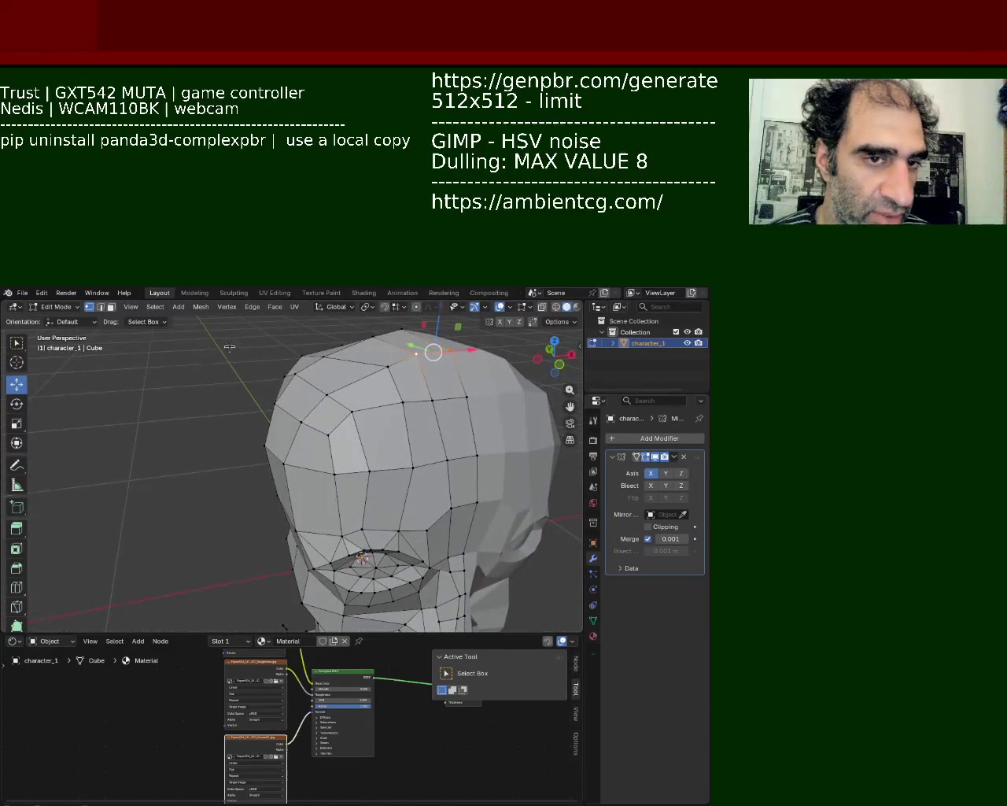
Lower a brow vertex slightly and slide a higher forehead vertex along its edge
left_click(299, 409)
left_click_drag(359, 415, 361, 428)
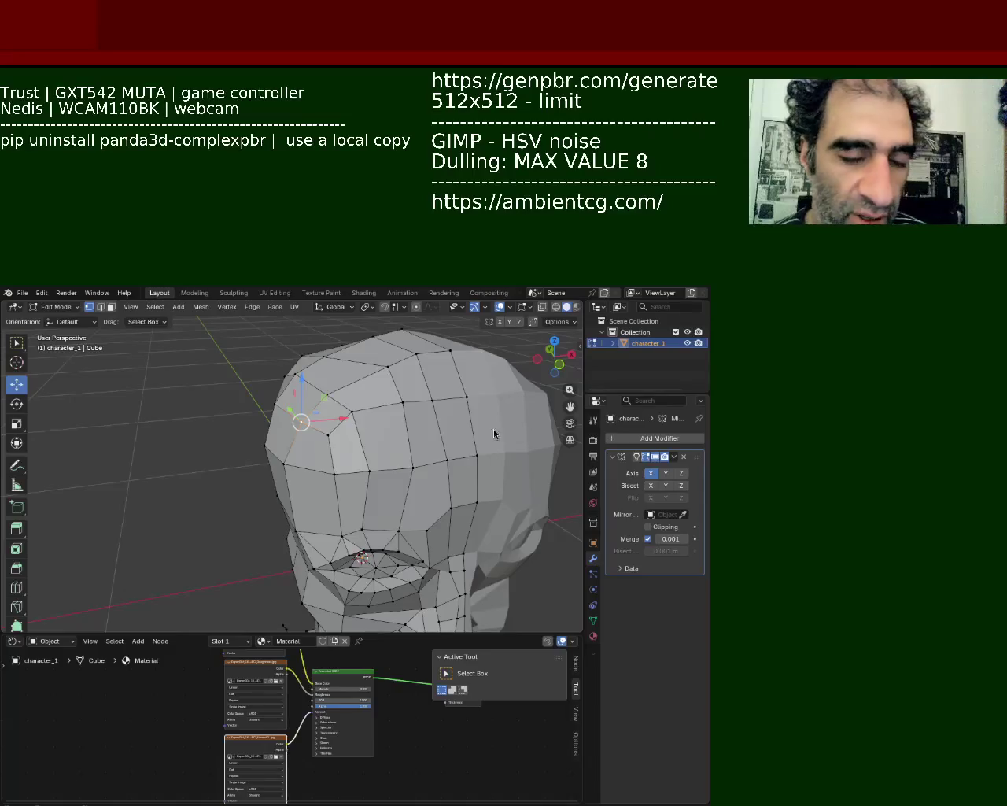
left_click(446, 458)
left_click(351, 412)
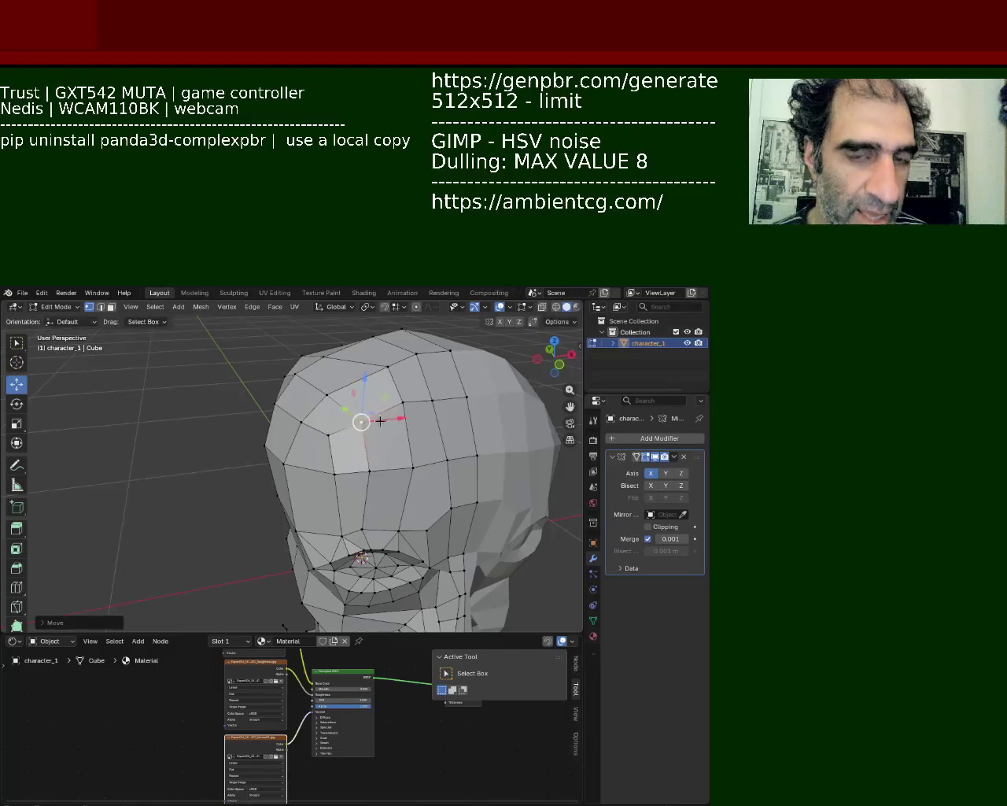
left_click(406, 406)
left_click(398, 378)
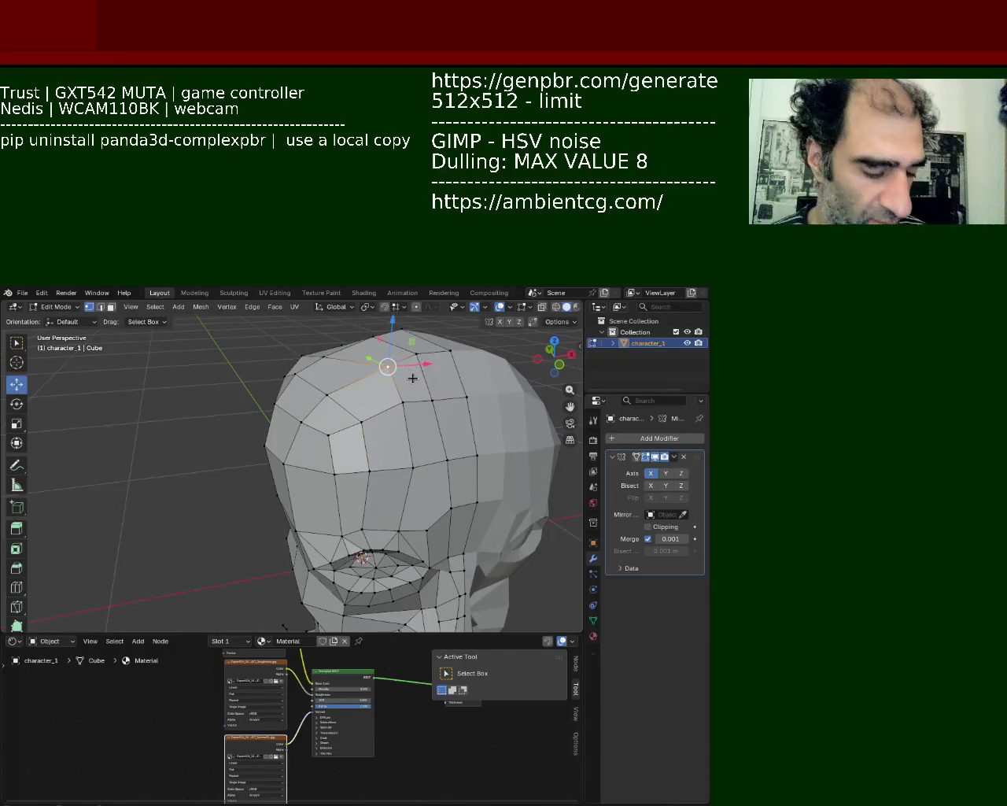
key("g")
key("g")
left_click(391, 390)
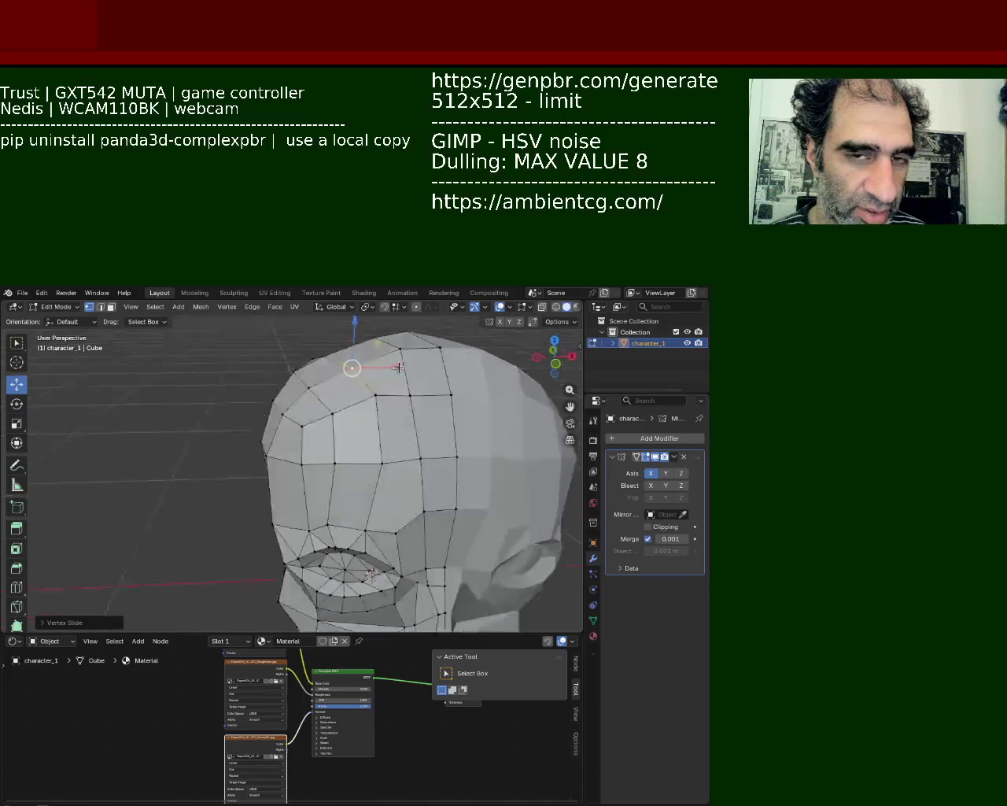
middle_click_drag(400, 382, 343, 317)
left_click(343, 317)
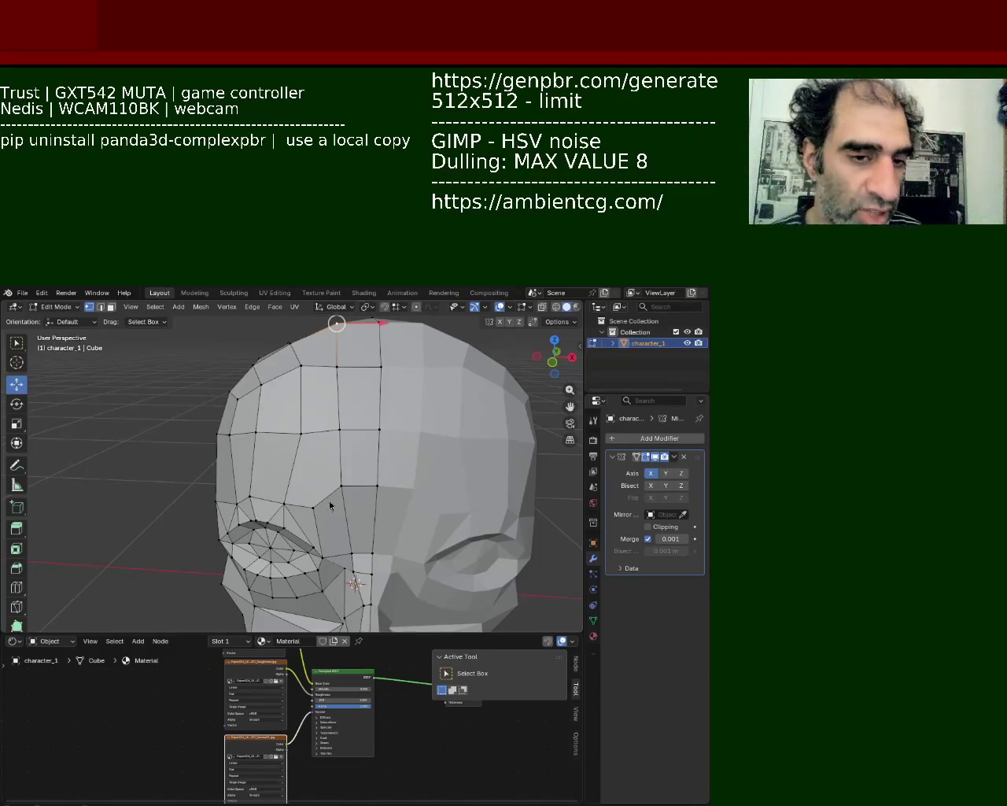
Raise one forehead vertex, adjust it along Z, and move another vertex down
middle_click_drag(330, 505, 326, 414)
left_click(379, 416)
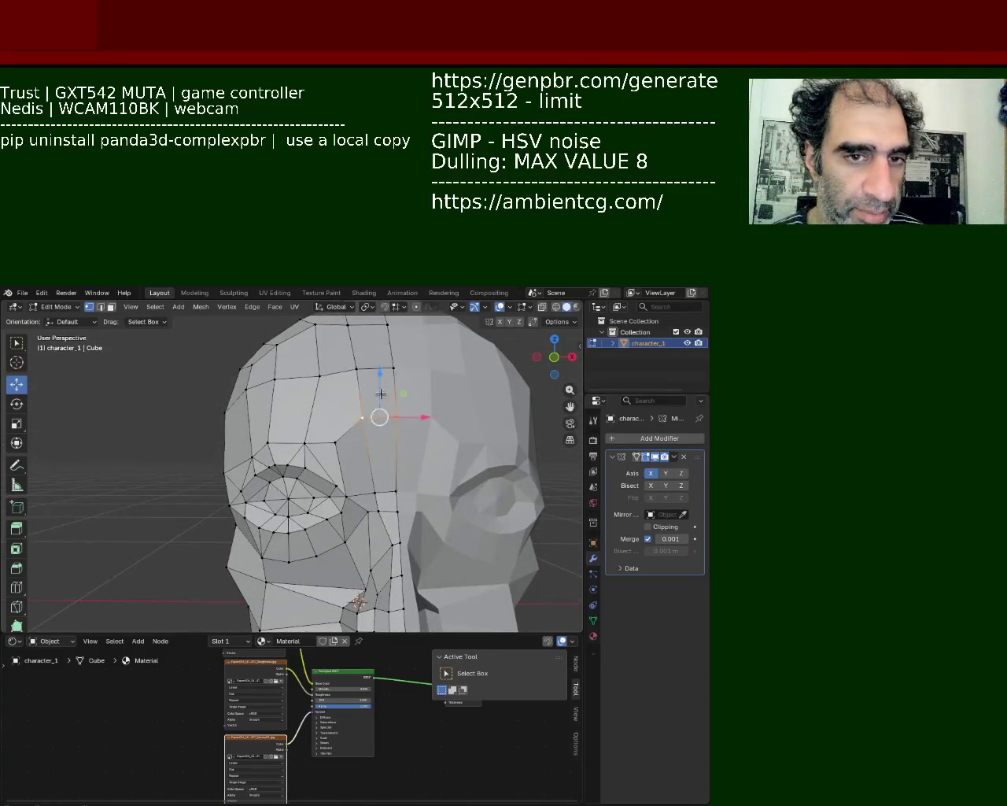
left_click_drag(380, 393, 376, 343)
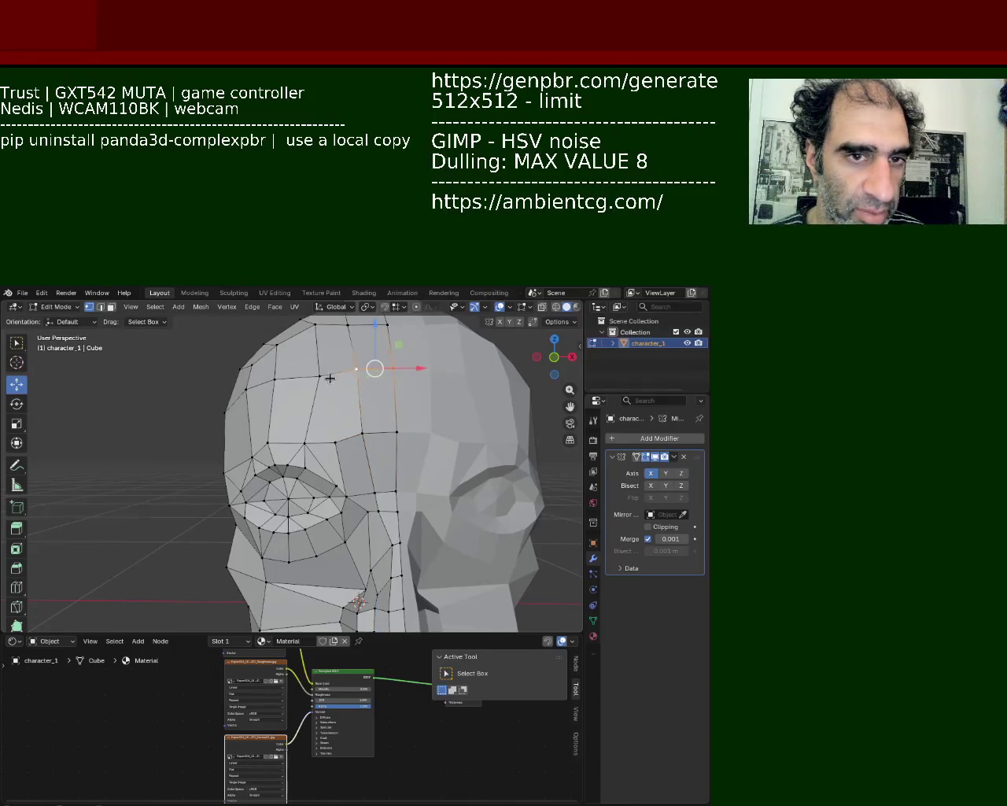
middle_click_drag(333, 377, 382, 387)
left_click_drag(384, 388, 398, 441)
left_click(309, 445)
left_click_drag(310, 429, 275, 469)
left_click(279, 423)
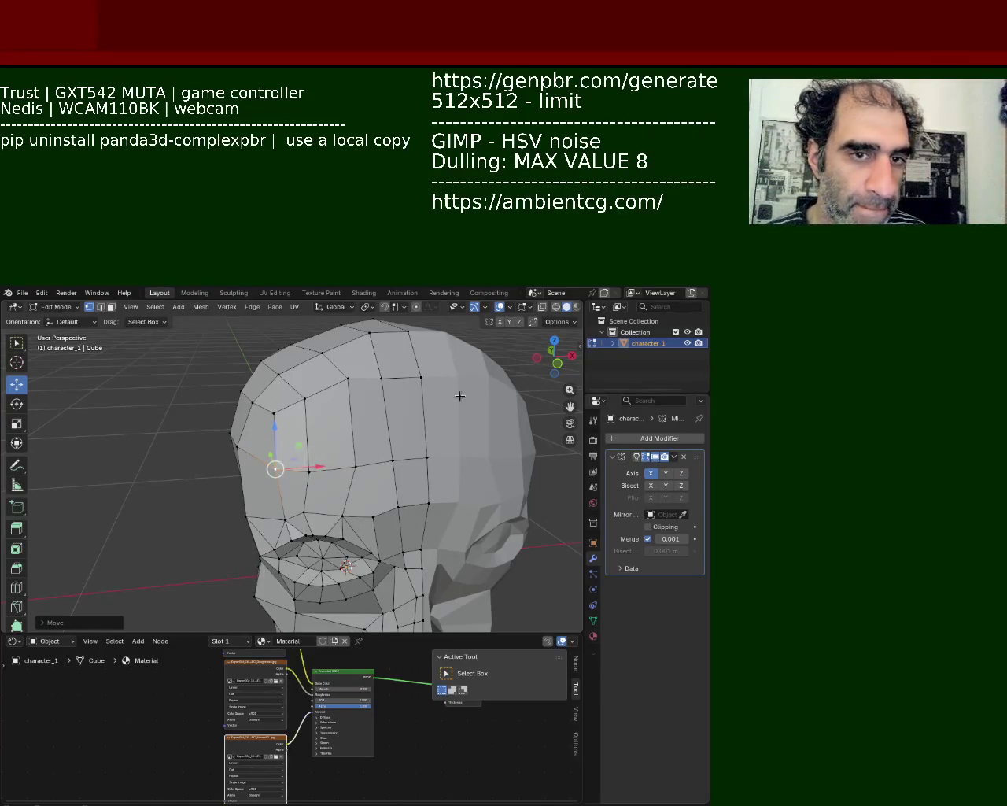
Lower the forehead edge about 0.0765 m with G
left_click(395, 378)
left_click(354, 378, "alt")
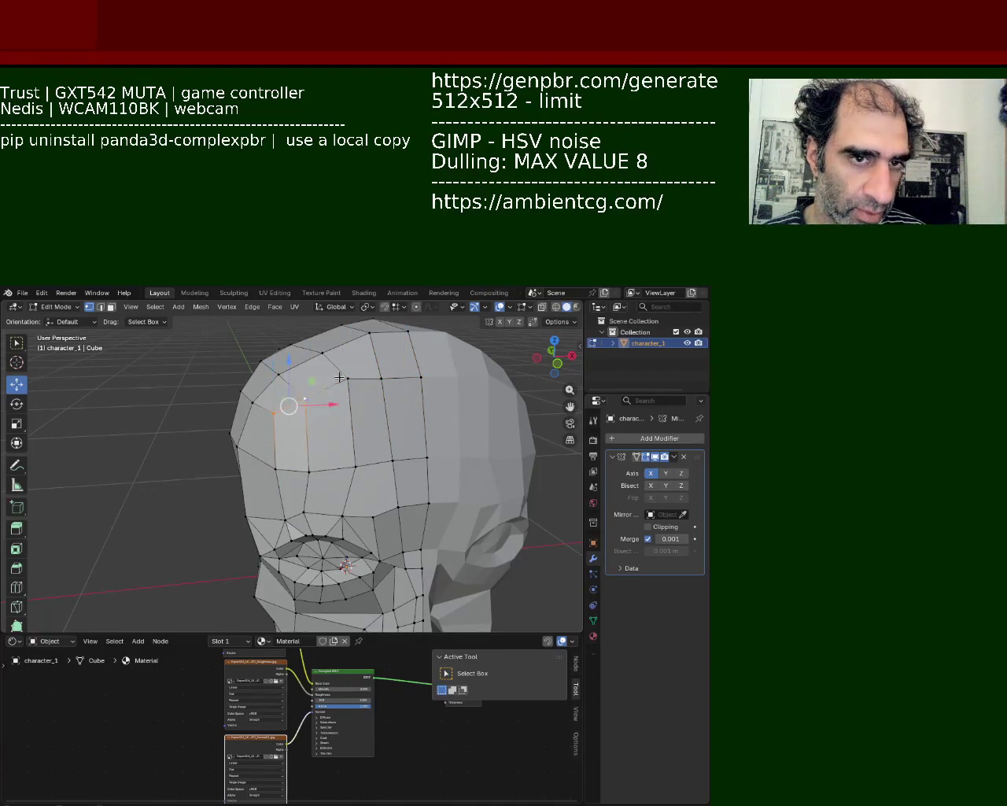
key("g")
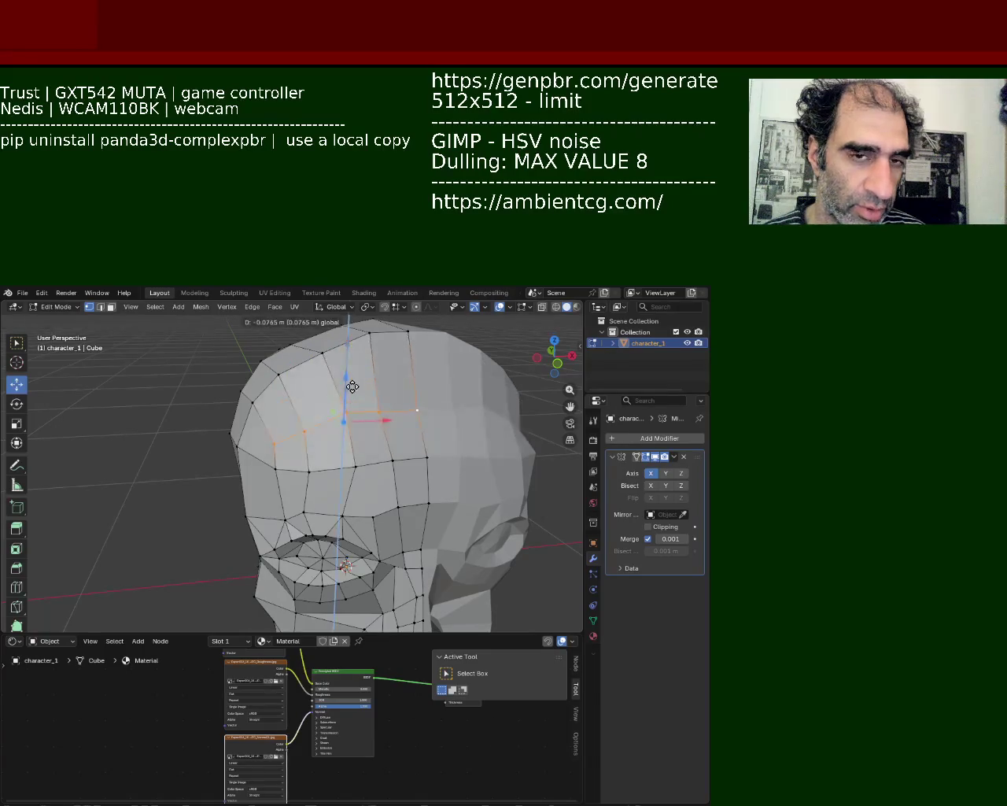
left_click(362, 384)
middle_click_drag(363, 384, 346, 421)
Lower the top-of-head vertices along Z, then drop another crown vertex
left_click(350, 414)
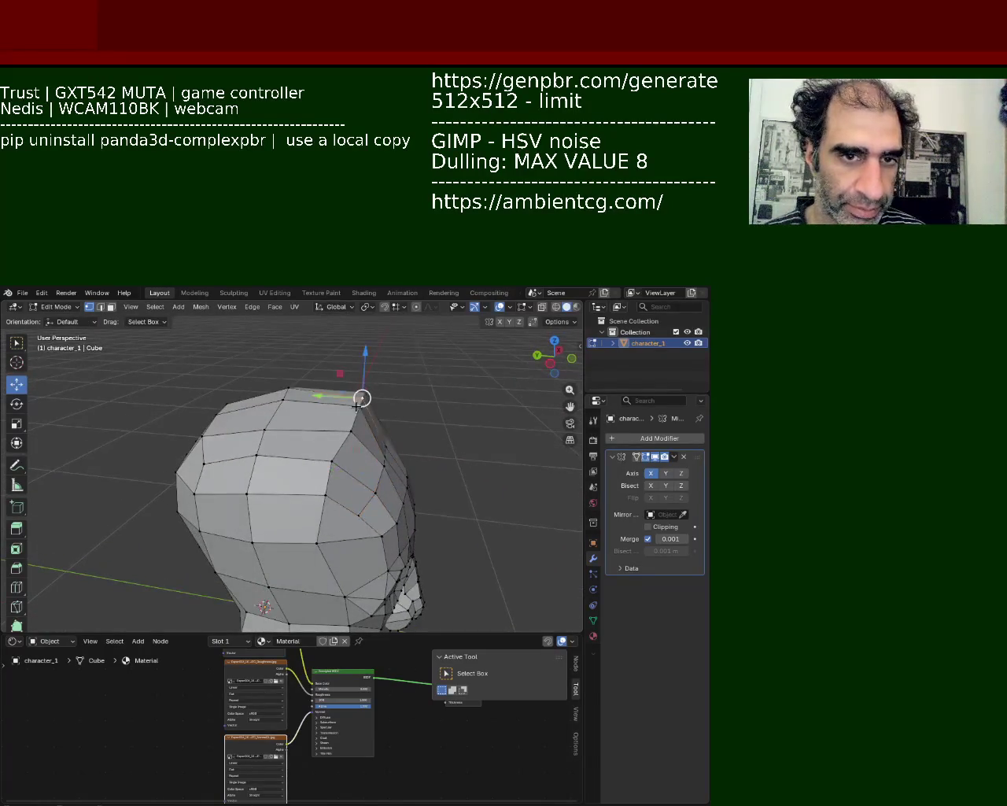
key("g")
key("z")
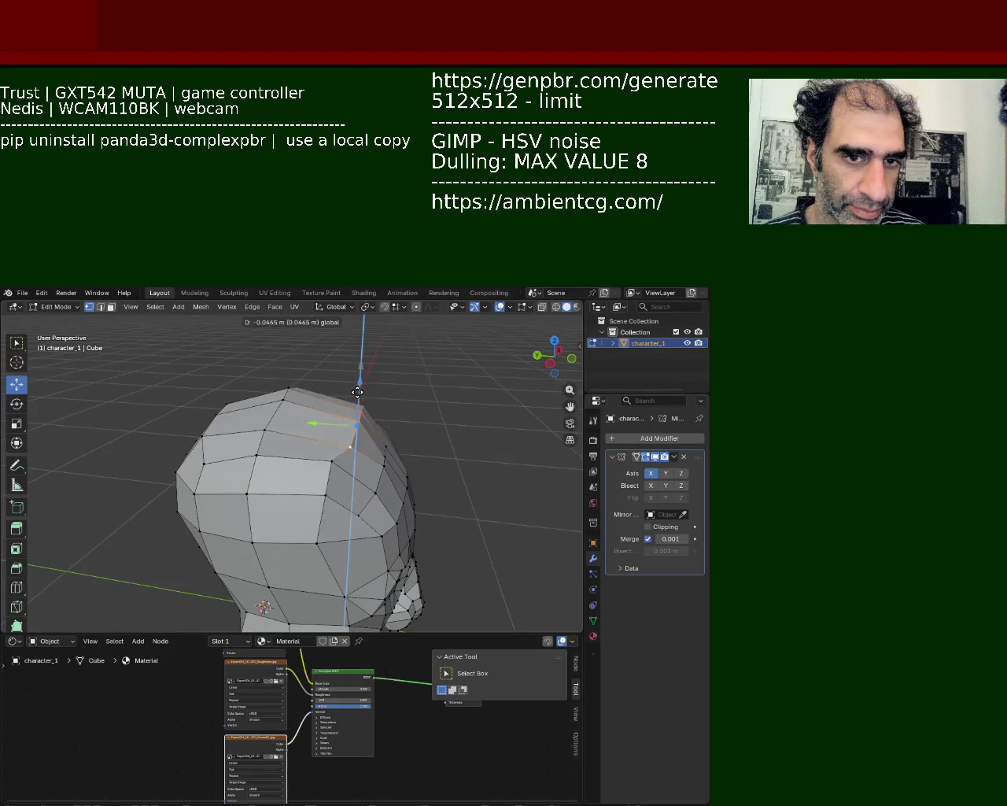
left_click(385, 453)
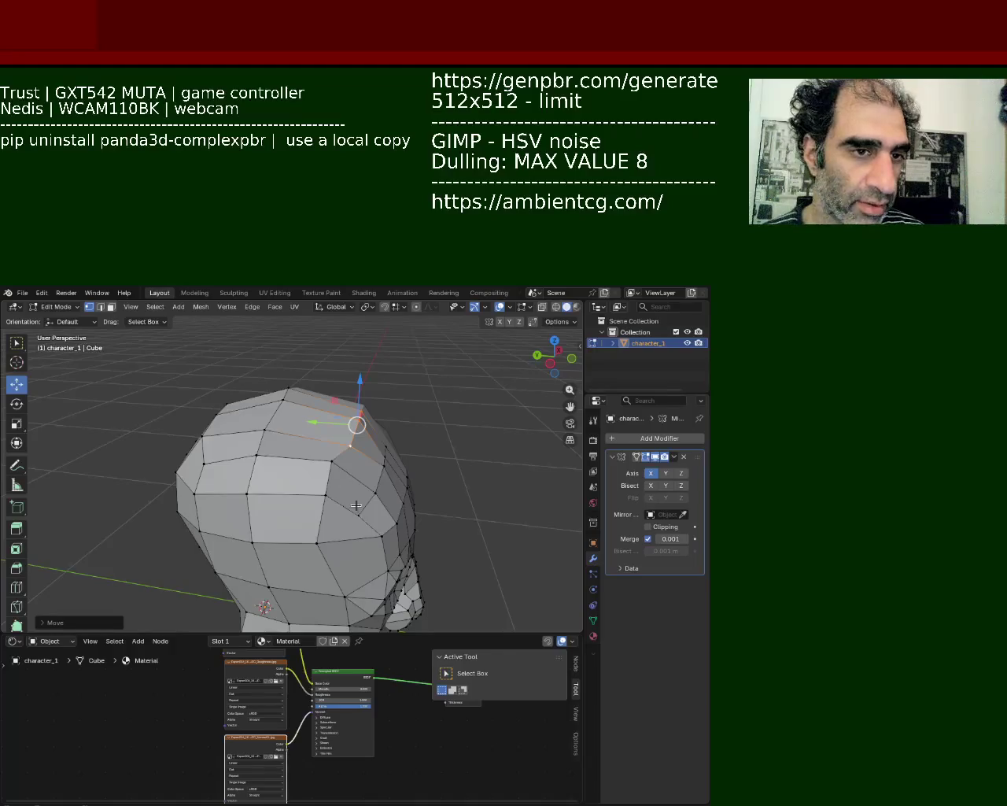
left_click(350, 445)
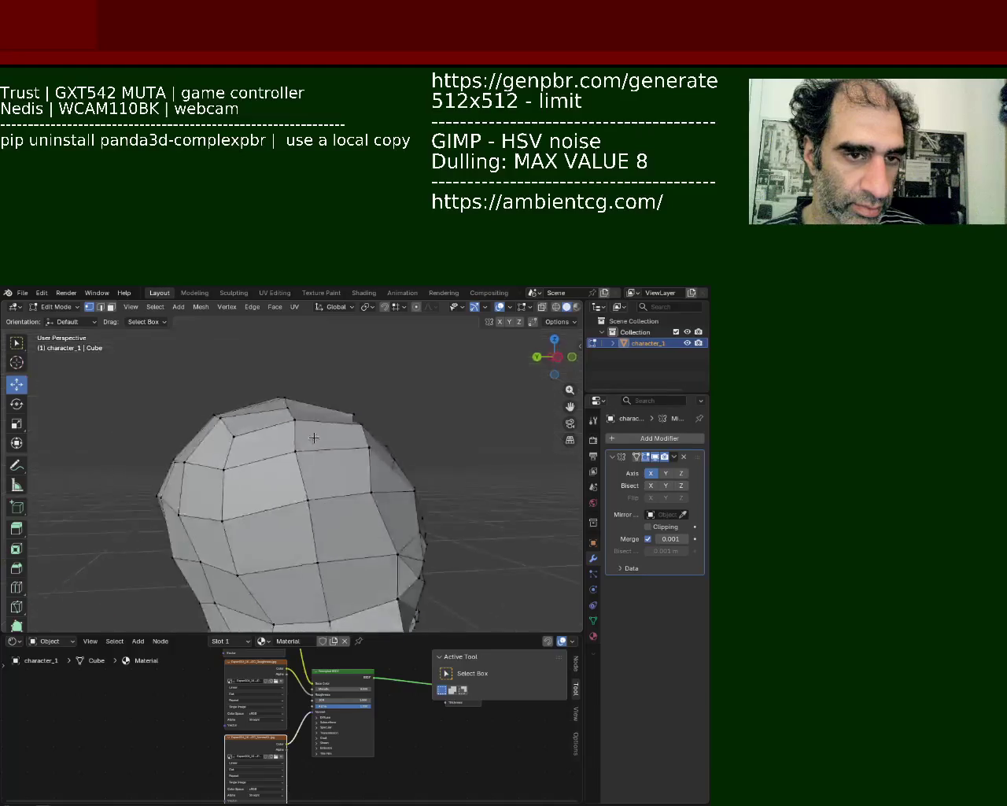
mouse_move(300, 444)
middle_mouse_down()
mouse_move(305, 425)
mouse_move(384, 388)
mouse_move(365, 396)
middle_mouse_up()
left_click(384, 386)
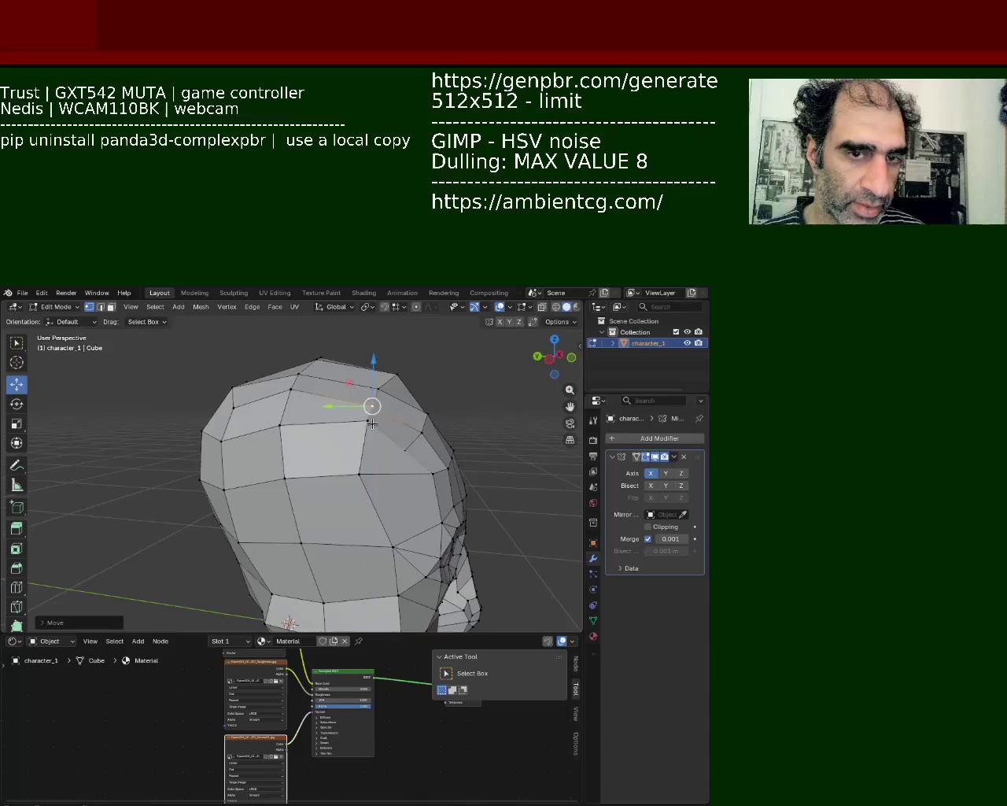
left_click(291, 388)
middle_click_drag(291, 388, 378, 404)
left_click_drag(379, 364, 381, 380)
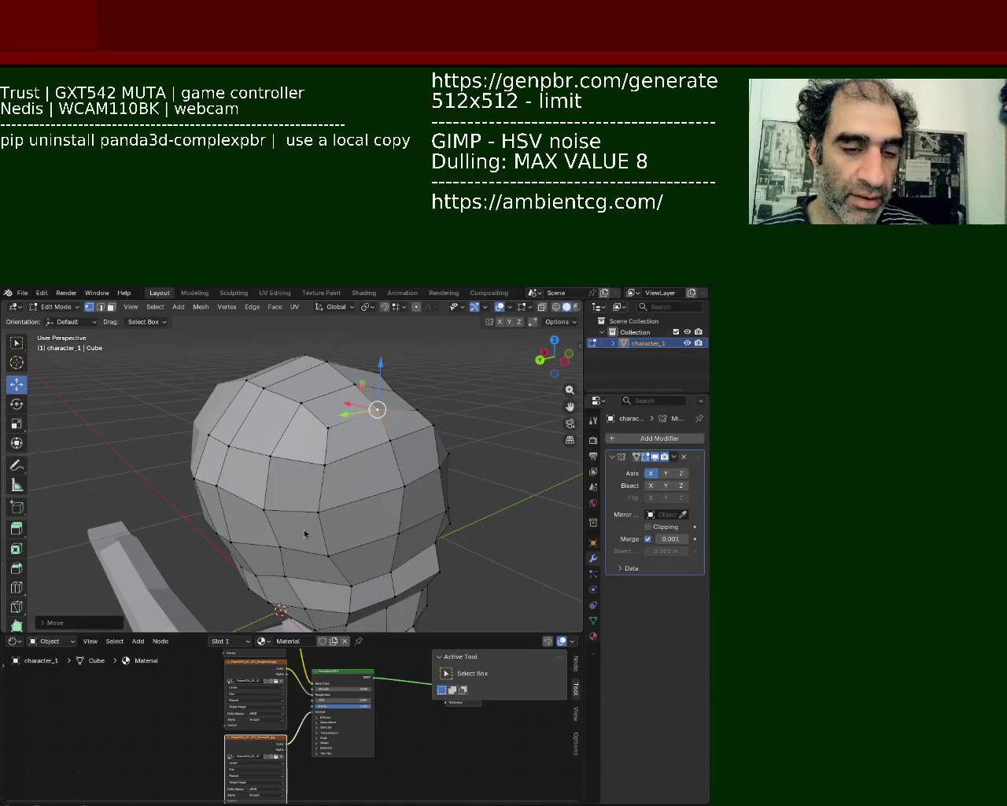
Lower, nudge, and shift further skull vertices along X and Z to round the crown
left_click(324, 464)
middle_click_drag(324, 464, 382, 393)
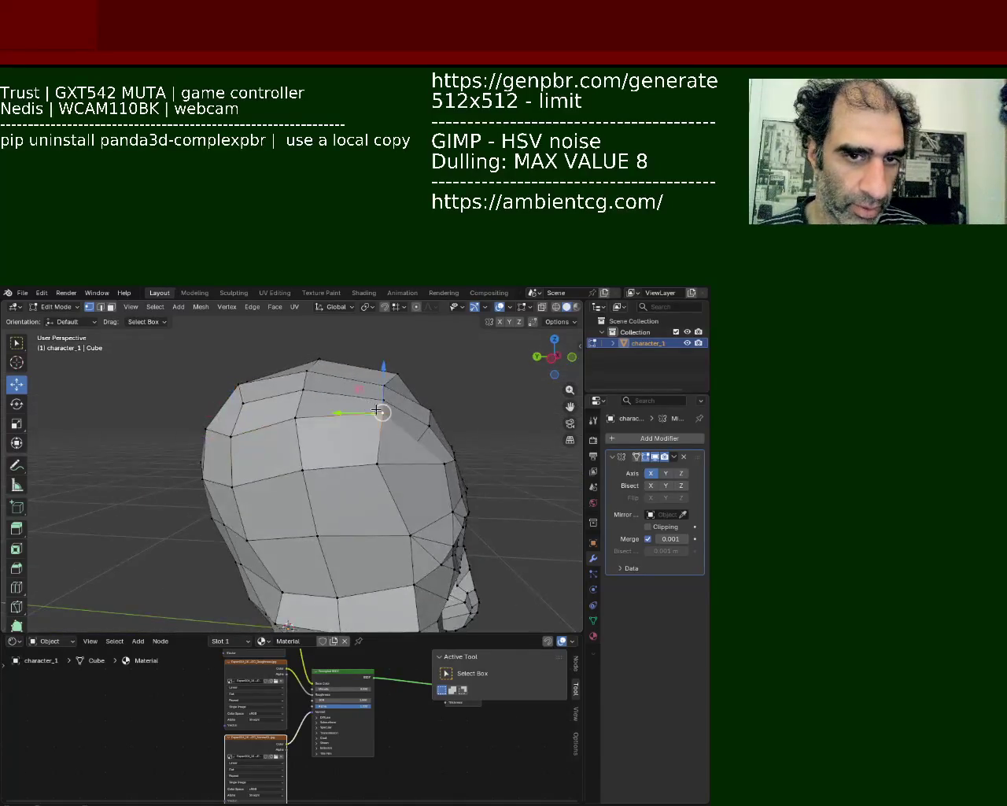
left_click_drag(382, 393, 377, 404)
middle_click_drag(377, 404, 292, 423)
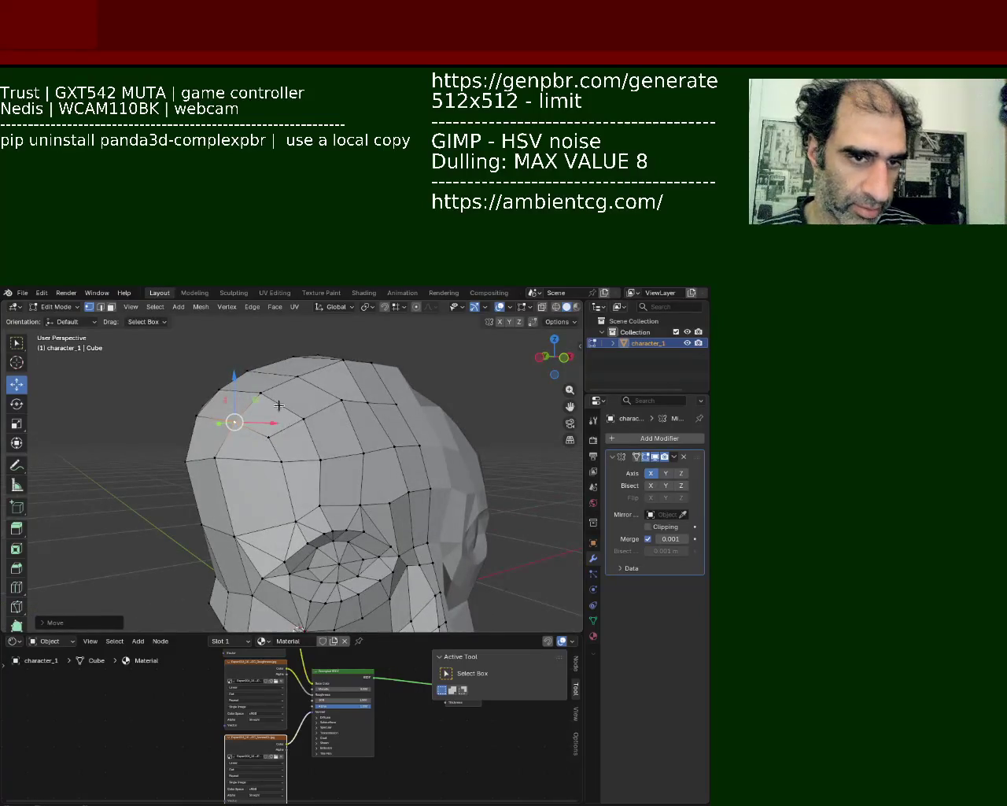
left_click(268, 429)
left_click_drag(268, 429, 267, 421)
mouse_move(268, 425)
middle_mouse_down()
mouse_move(331, 410)
mouse_move(297, 435)
middle_mouse_up()
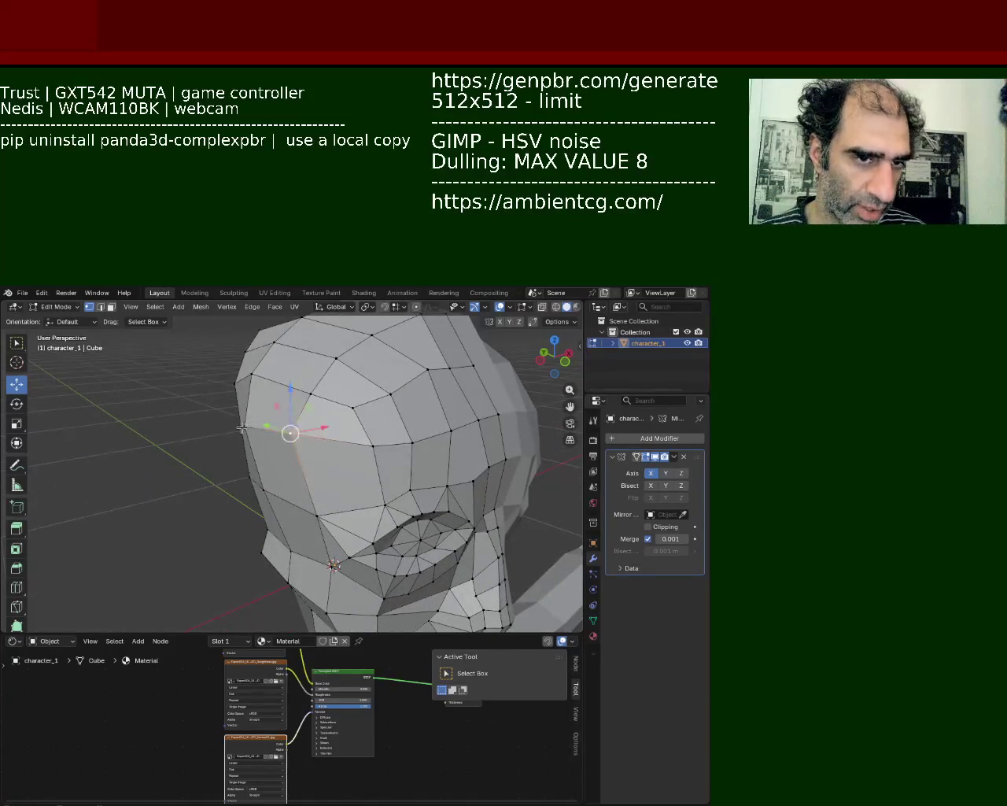
left_click_drag(323, 427, 310, 424)
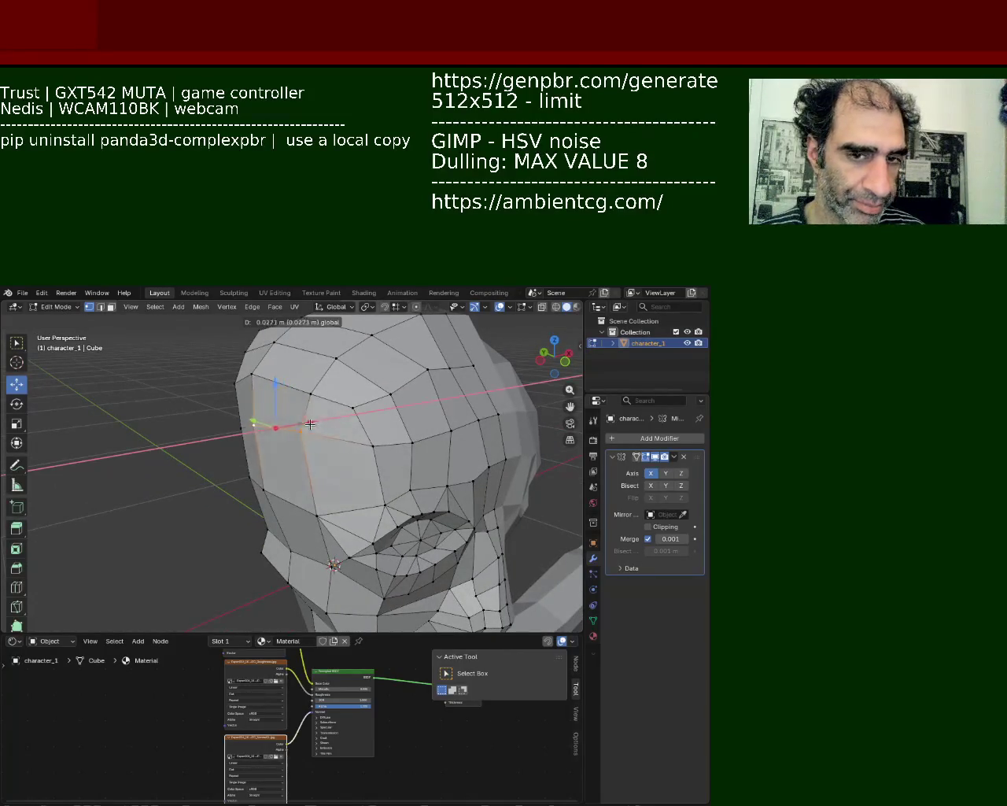
mouse_move(310, 423)
middle_mouse_down()
mouse_move(330, 443)
mouse_move(323, 402)
middle_mouse_up()
mouse_move(321, 397)
left_mouse_down()
mouse_move(319, 384)
mouse_move(346, 389)
left_mouse_up()
mouse_move(346, 389)
middle_mouse_down()
mouse_move(339, 422)
mouse_move(343, 393)
mouse_move(304, 411)
mouse_move(338, 380)
mouse_move(315, 417)
middle_mouse_up()
Orbit to a front three-quarter view and pick several vertices along the side of the head and jaw
scroll(314, 417, "down", 3)
scroll(300, 467, "down", 2)
scroll(300, 467, "up", 3)
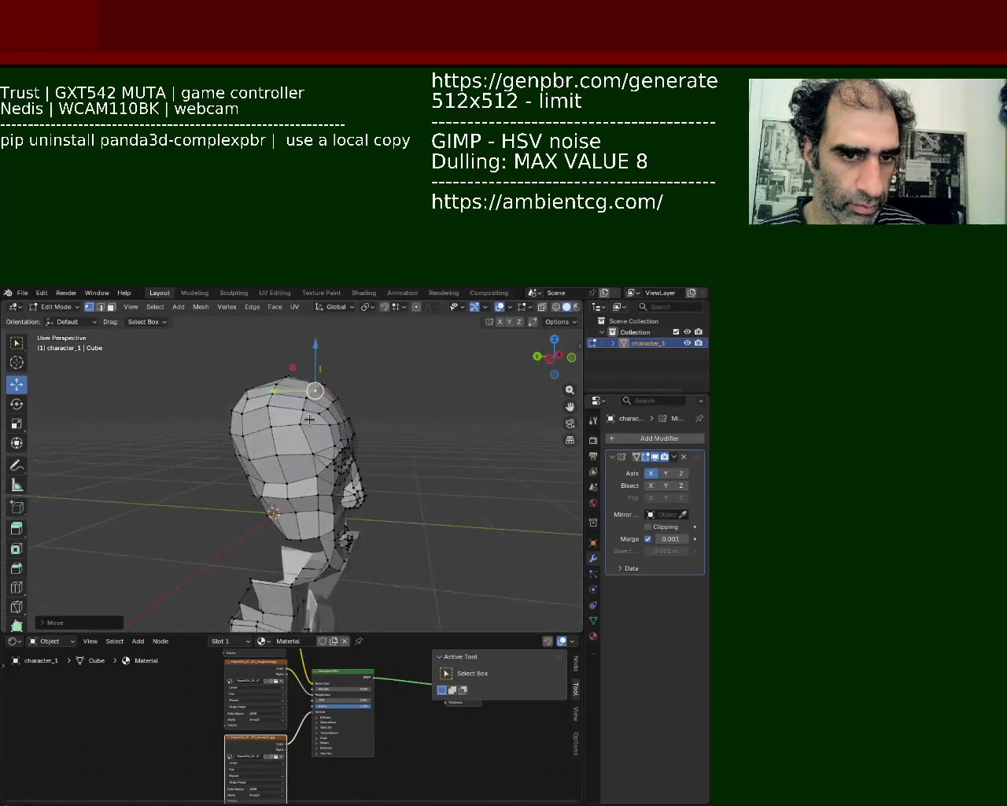
mouse_move(299, 468)
middle_mouse_down()
mouse_move(300, 453)
mouse_move(369, 492)
middle_mouse_up()
left_click(346, 475)
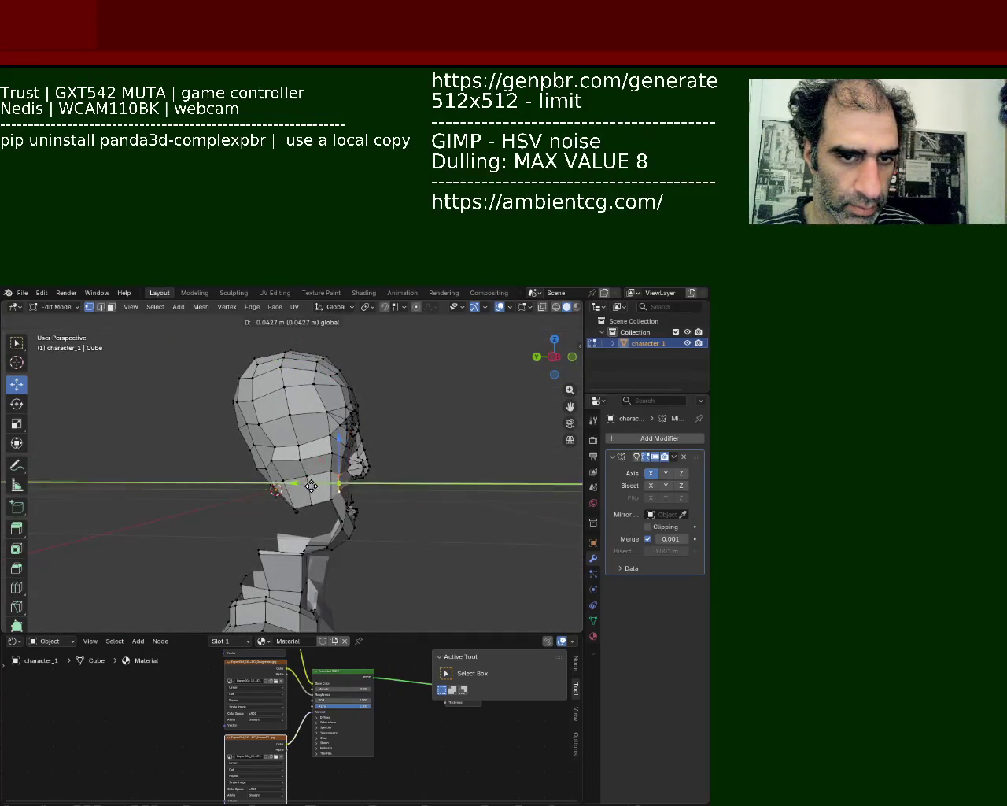
left_click(326, 487)
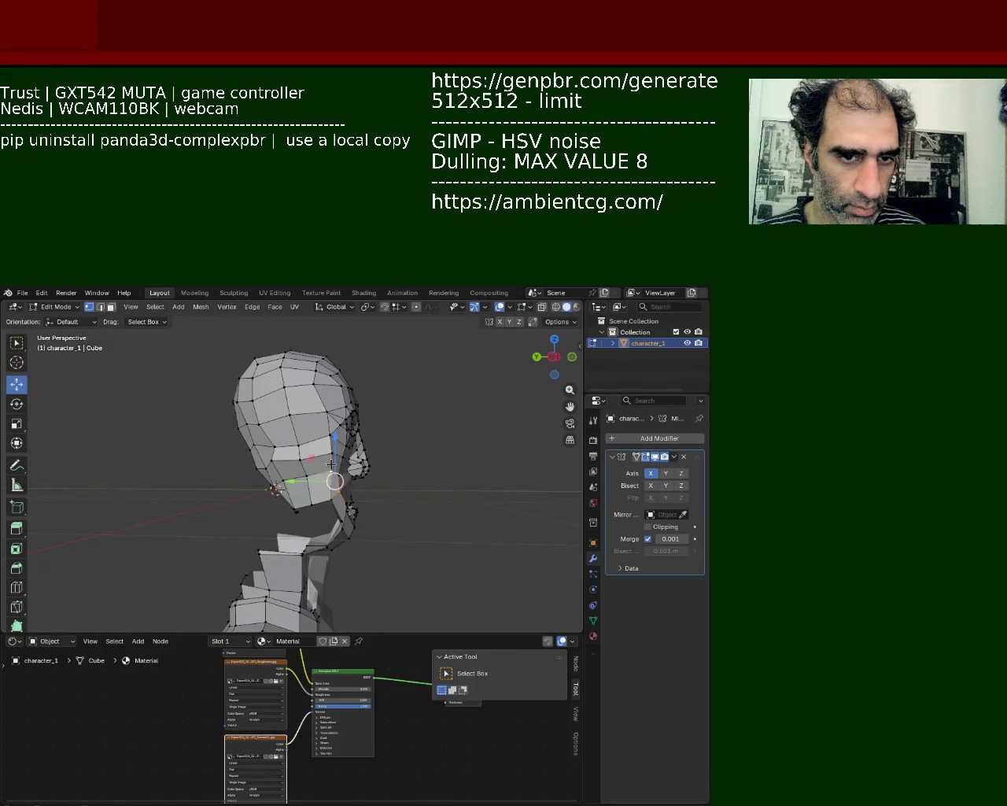
left_click(265, 481)
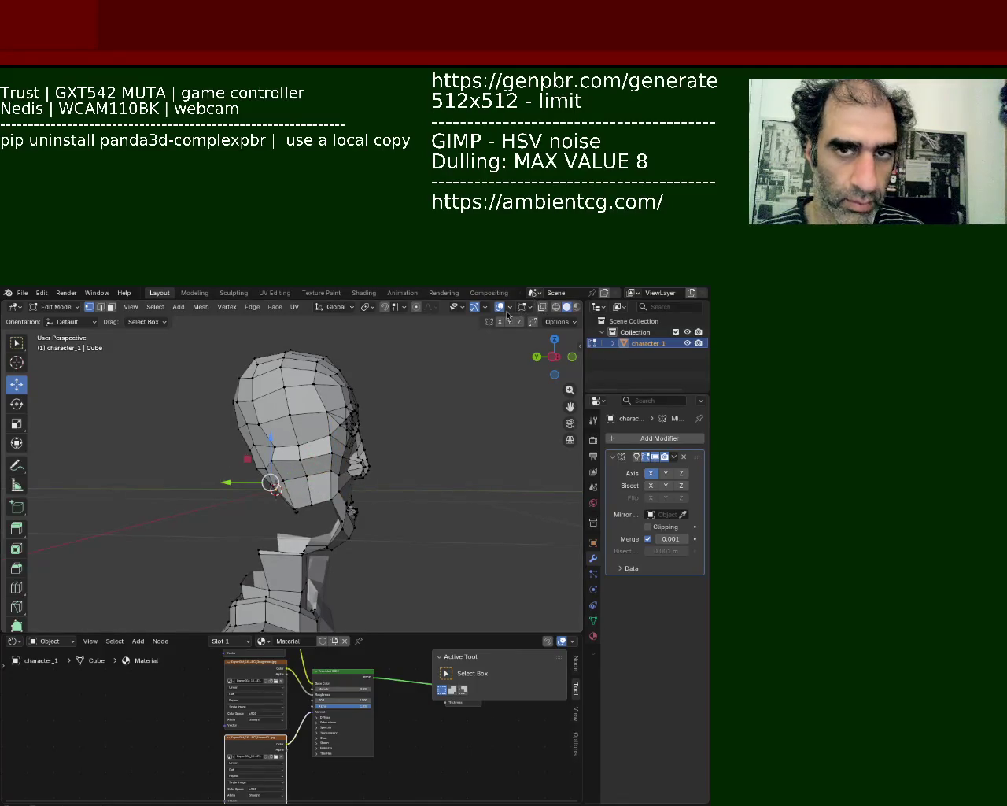
Enable X-ray, box-select the cheek and jaw vertices, and try a Y-axis move before cancelling it
left_click(554, 308)
mouse_move(194, 437)
left_mouse_down()
mouse_move(272, 508)
mouse_move(212, 456)
left_mouse_up()
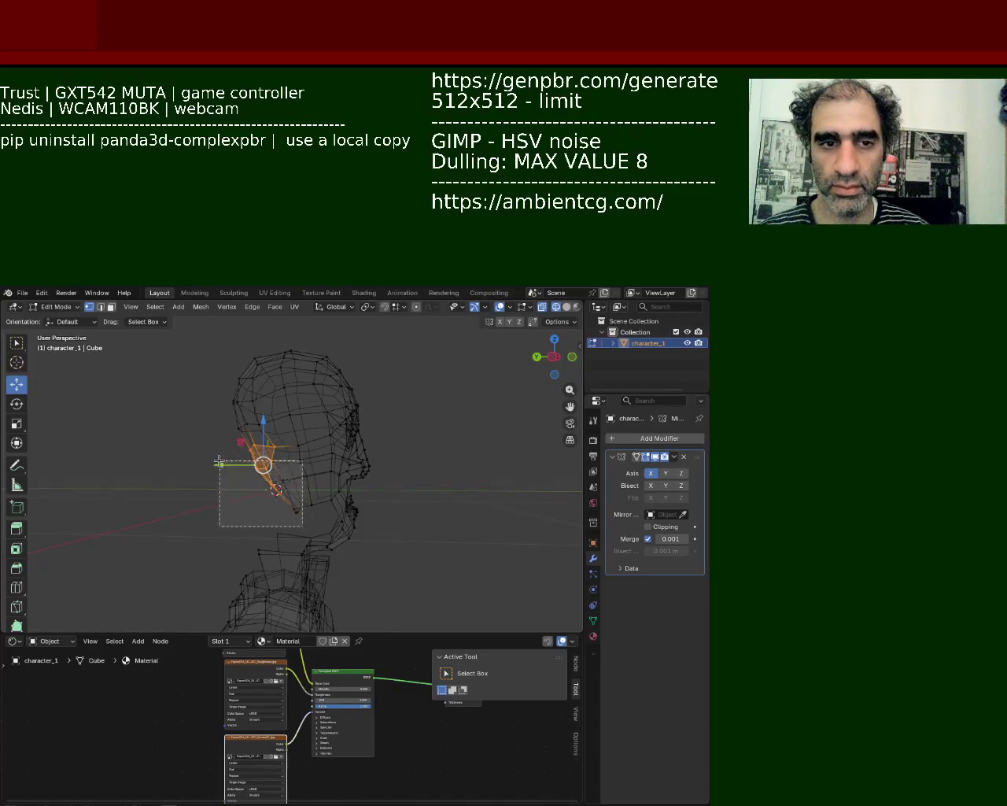
left_click_drag(309, 512, 257, 459)
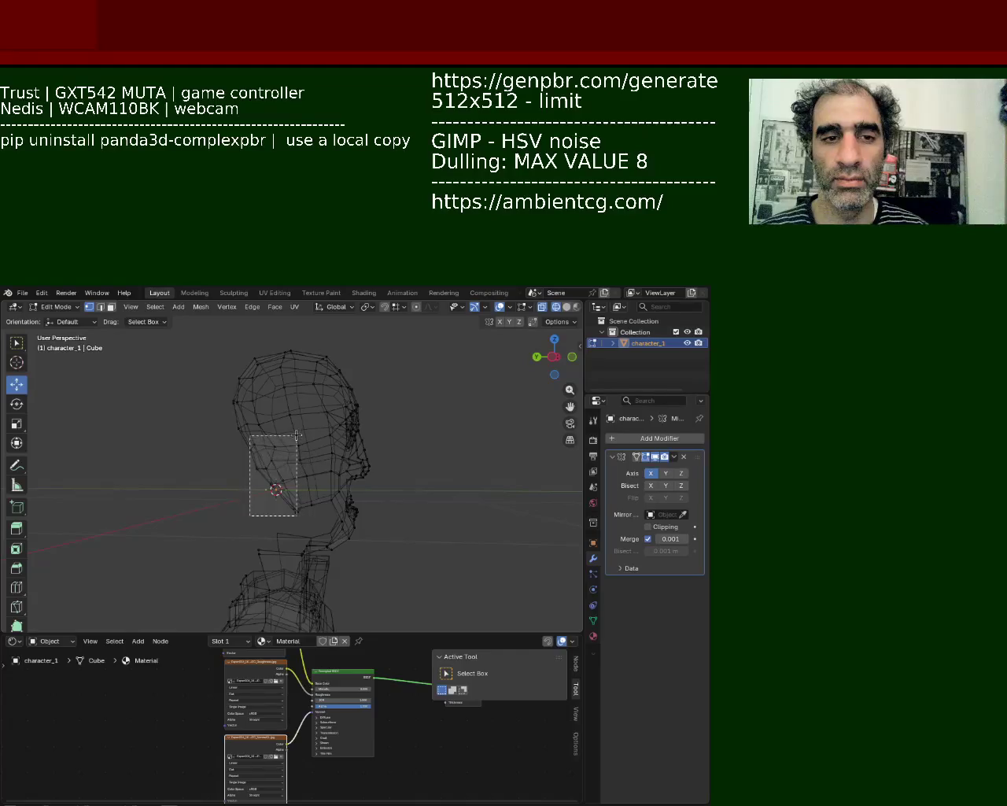
key("g")
key("y")
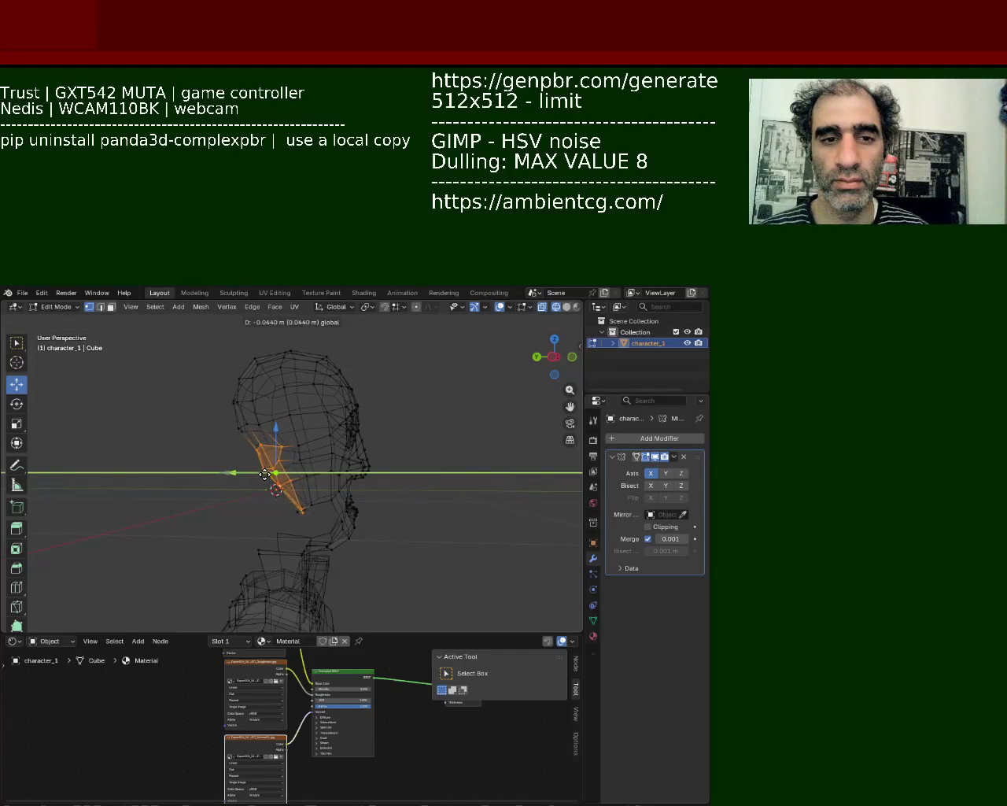
key("Escape")
Reselect the cheek and jaw vertices, cancel another Y-axis move, and select a different jaw area
left_click_drag(220, 520, 302, 442)
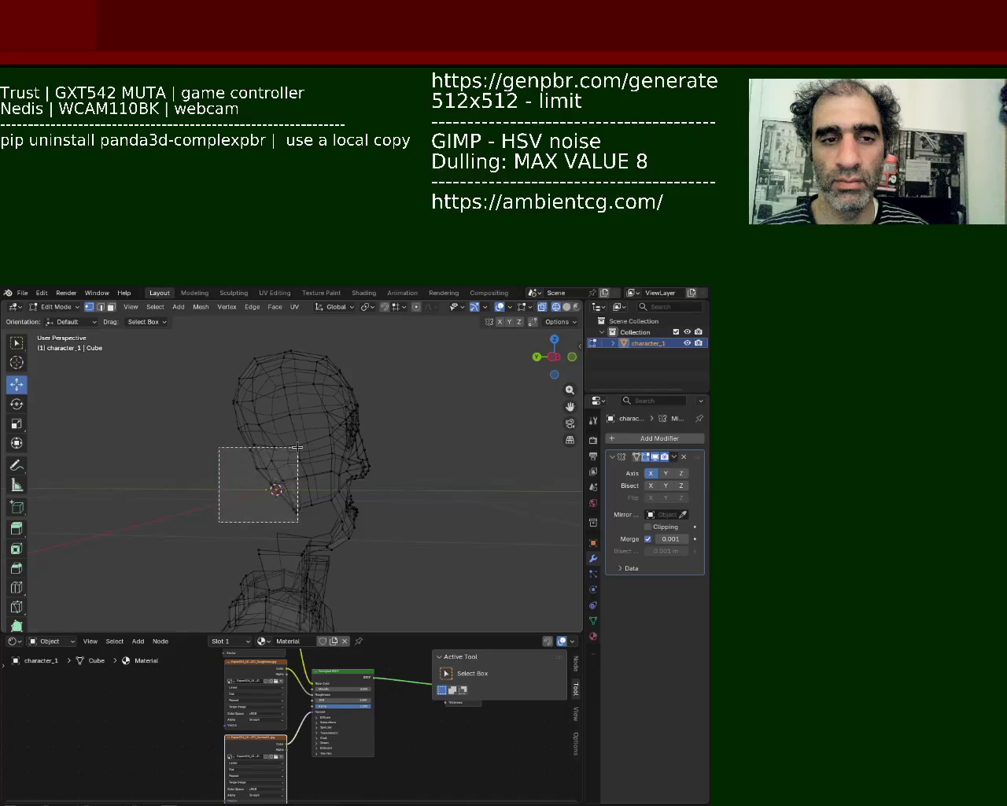
left_click(301, 502, "shift")
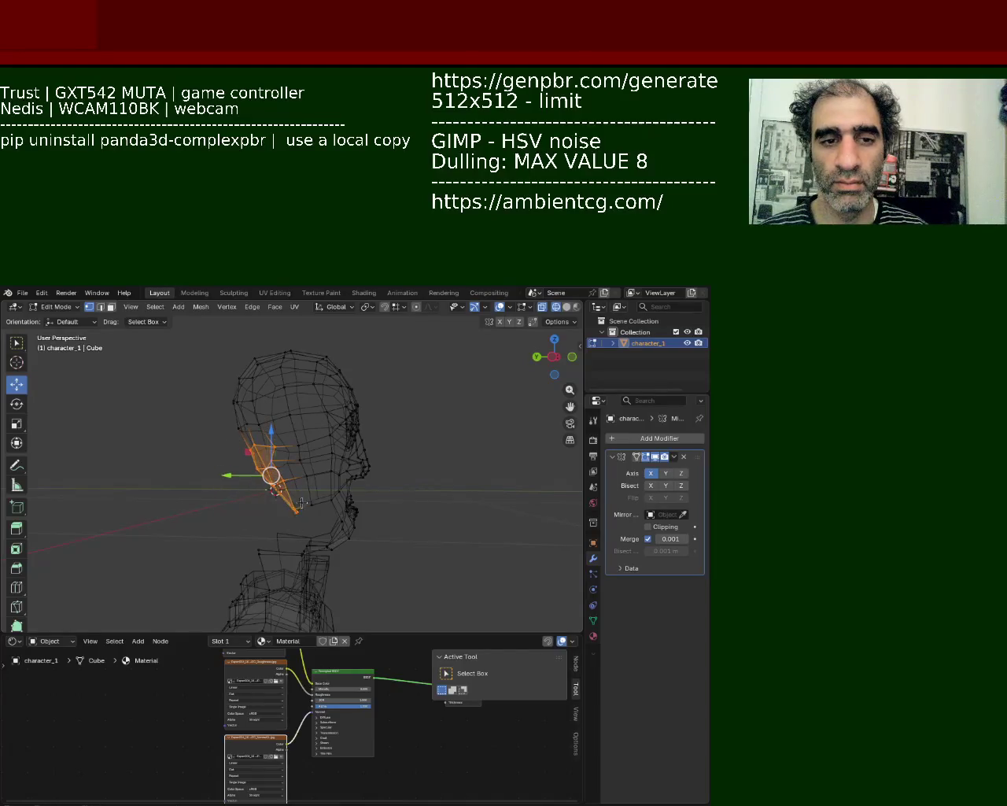
key("g")
key("y")
key("Escape")
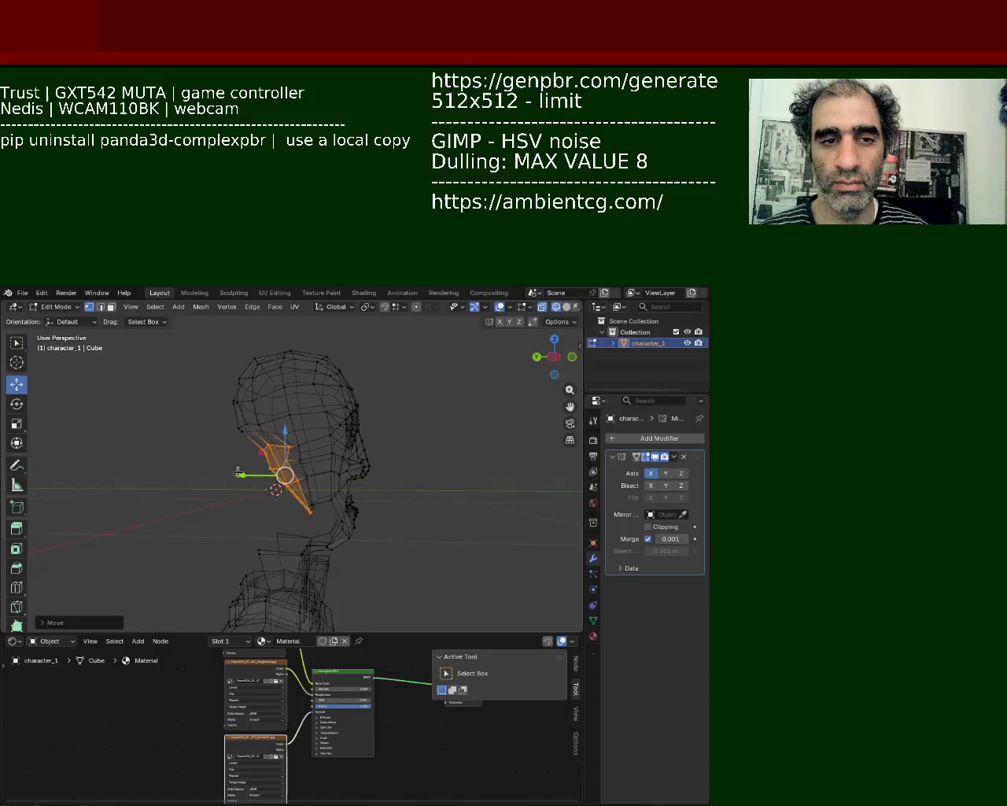
left_click(238, 428)
Lower the head-top vertices along Z, then pull the back-of-head vertices inward along Y
left_click_drag(220, 332, 374, 384)
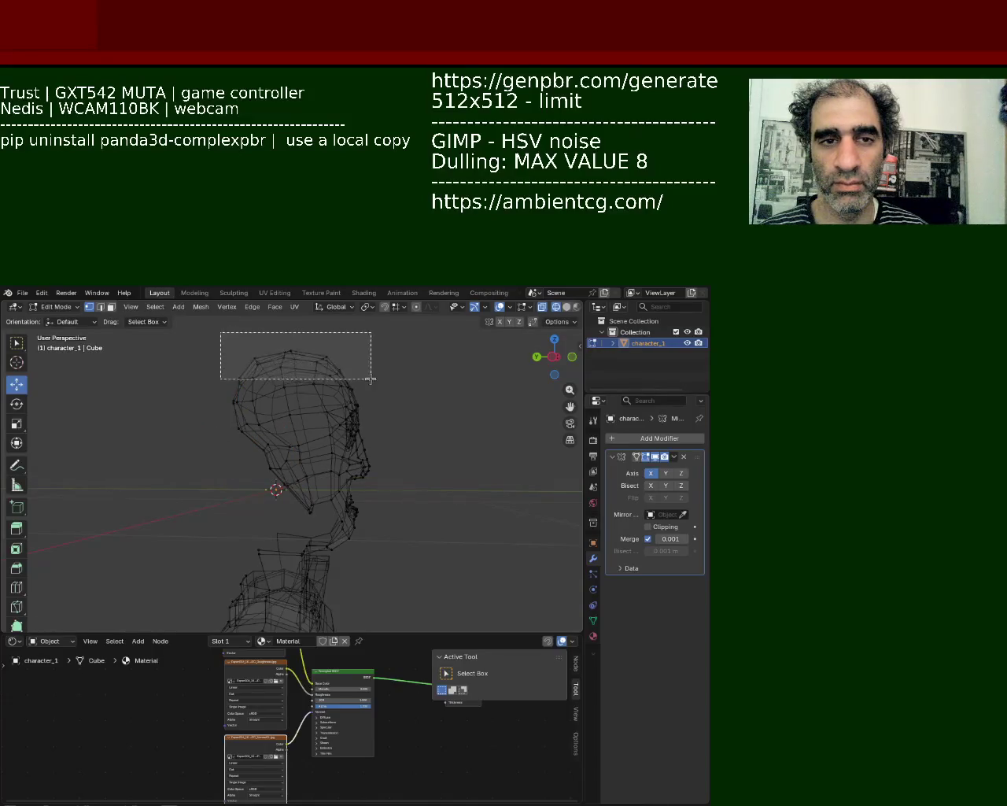
left_click_drag(298, 343, 298, 358)
left_click_drag(205, 379, 242, 483)
left_click(208, 364)
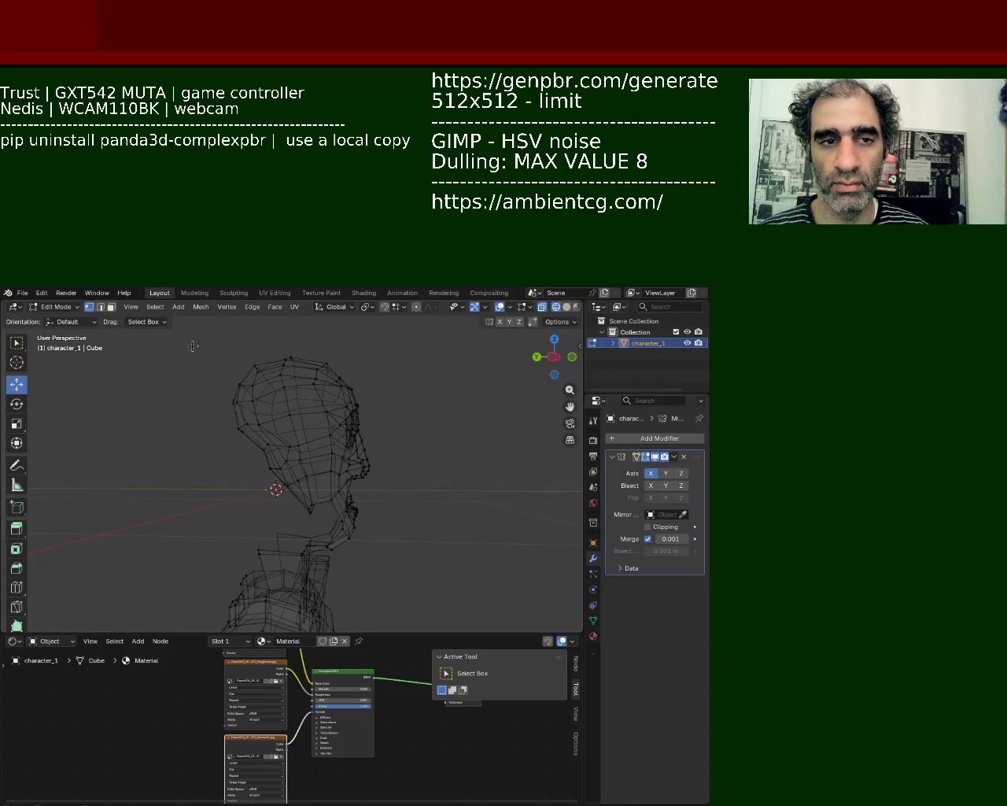
mouse_move(208, 364)
left_mouse_down()
mouse_move(246, 489)
mouse_move(259, 346)
left_mouse_up()
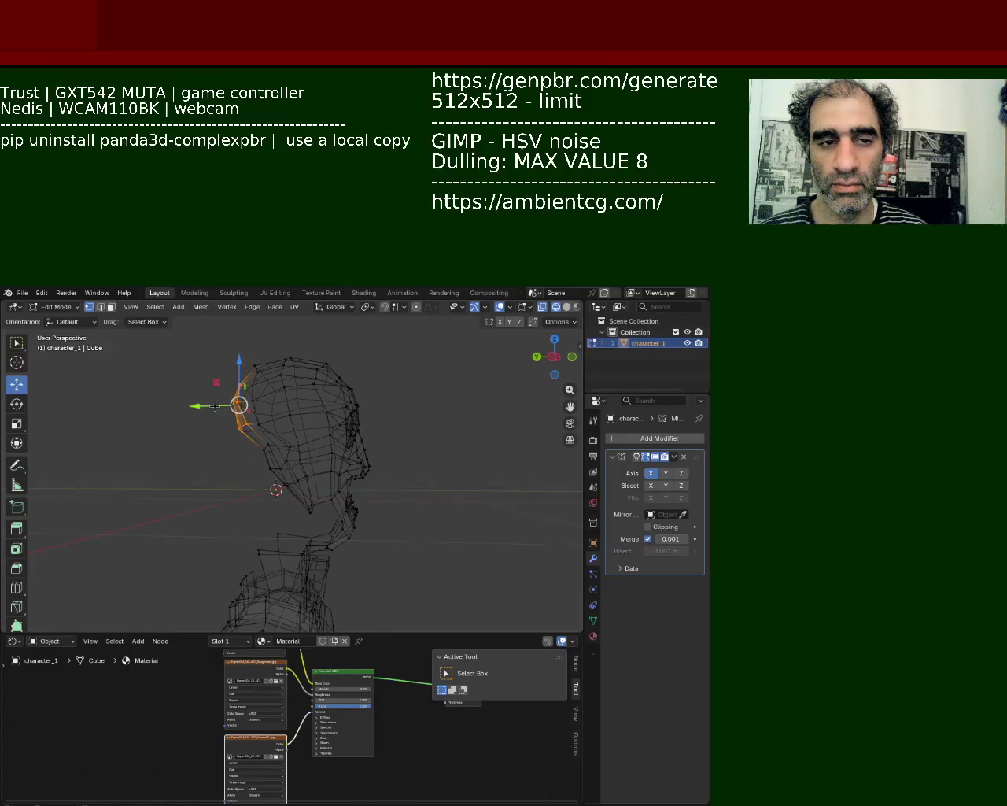
left_click_drag(215, 406, 275, 394)
left_click(201, 354)
Undo a second trial lowering of the head-top vertices and orbit around the head
left_click_drag(250, 340, 249, 357)
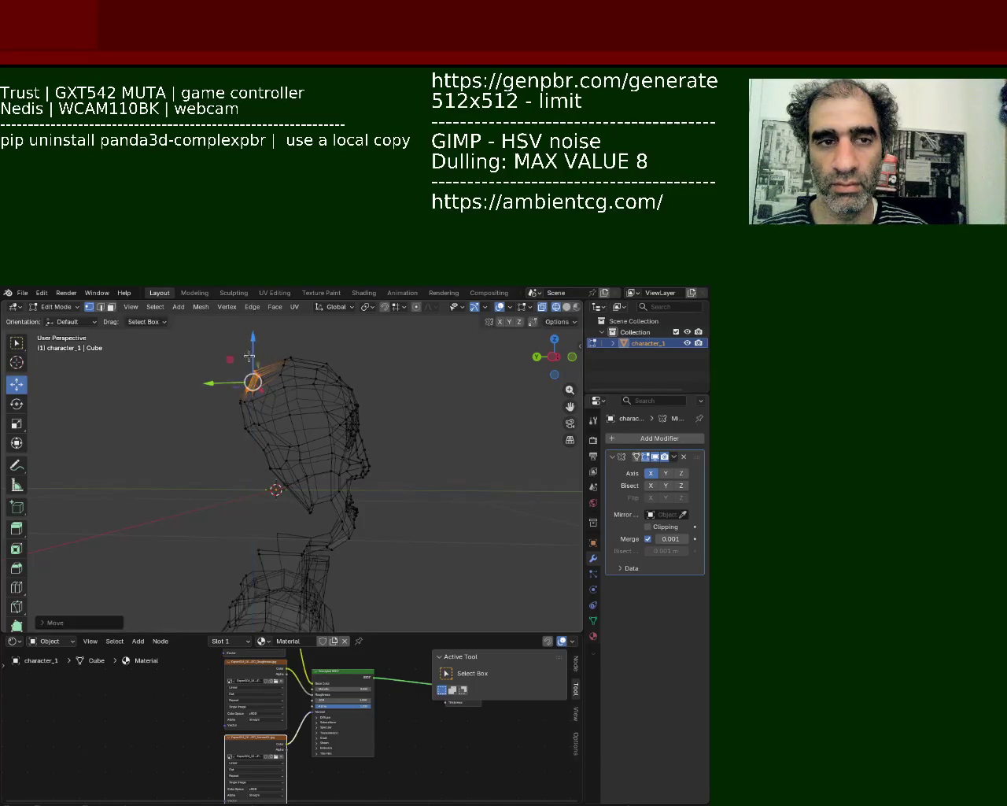
key("ctrl+z")
key("ctrl+z")
key("ctrl+z")
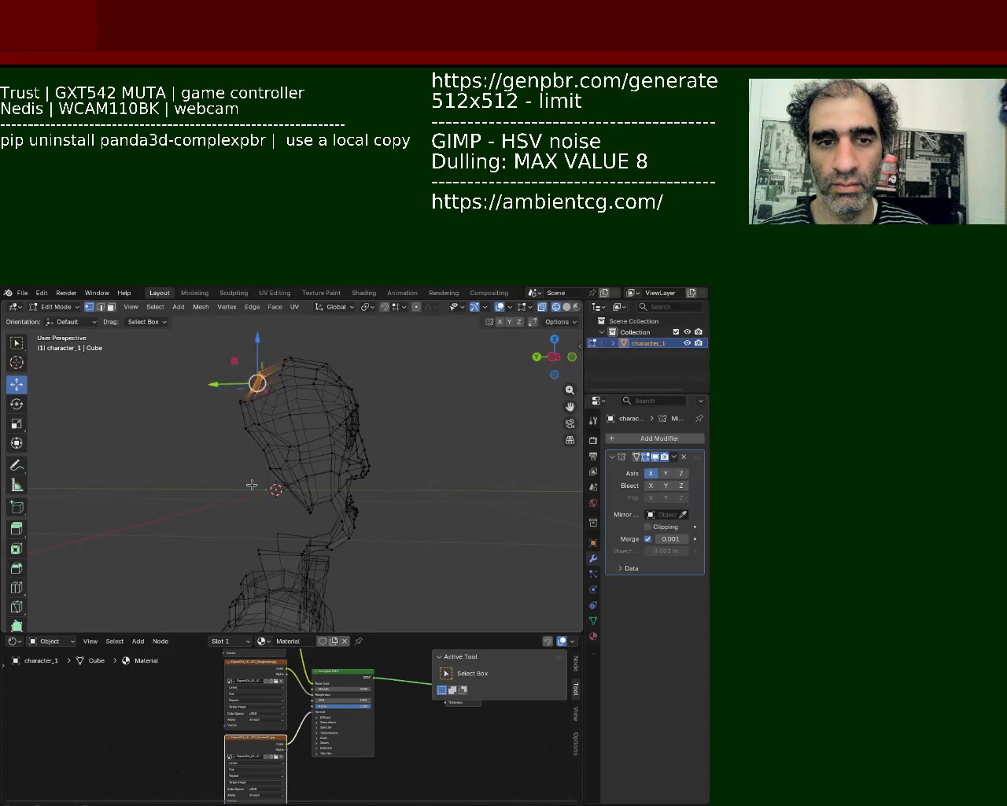
key("ctrl+z")
middle_click_drag(290, 427, 505, 378)
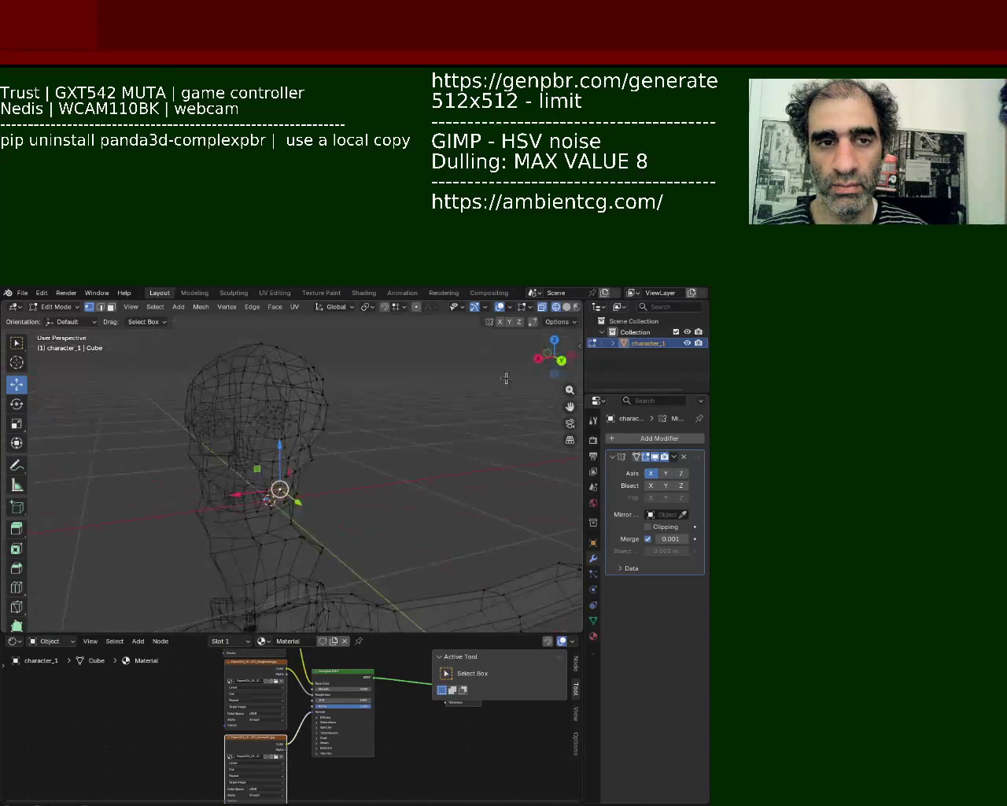
Return to solid shading, box-select the forehead and nose vertices, and lower them along Z
left_click(556, 307)
mouse_move(408, 367)
middle_mouse_down()
mouse_move(271, 388)
mouse_move(152, 387)
mouse_move(166, 396)
middle_mouse_up()
left_click(271, 388)
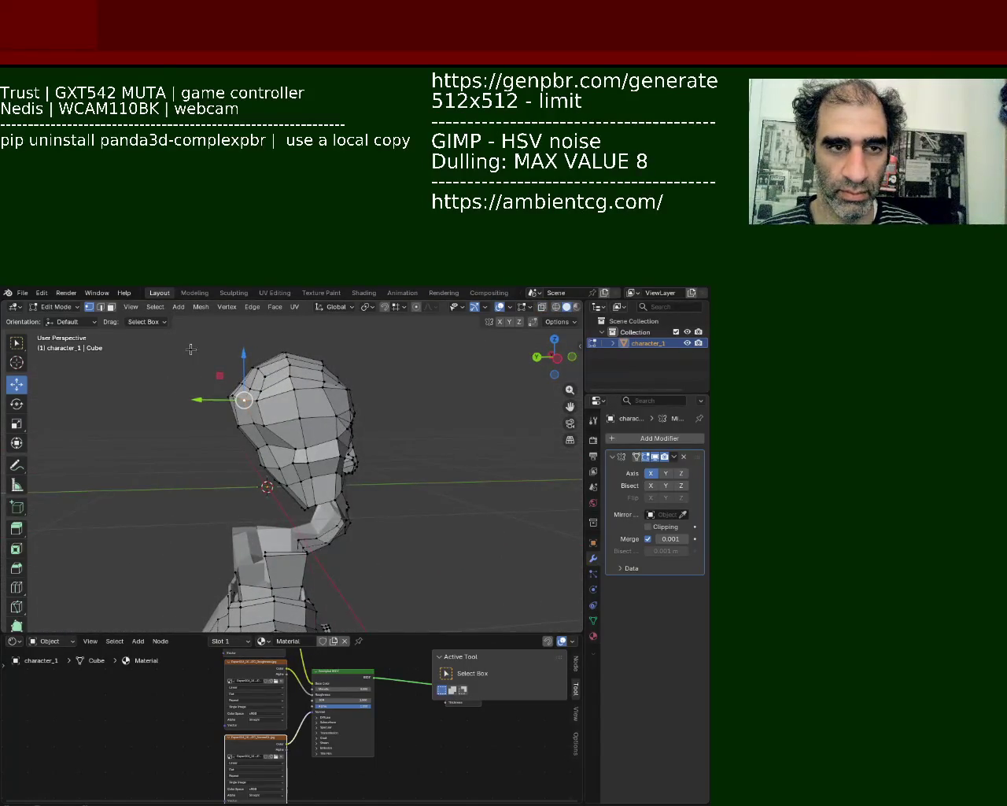
left_click_drag(179, 351, 276, 438)
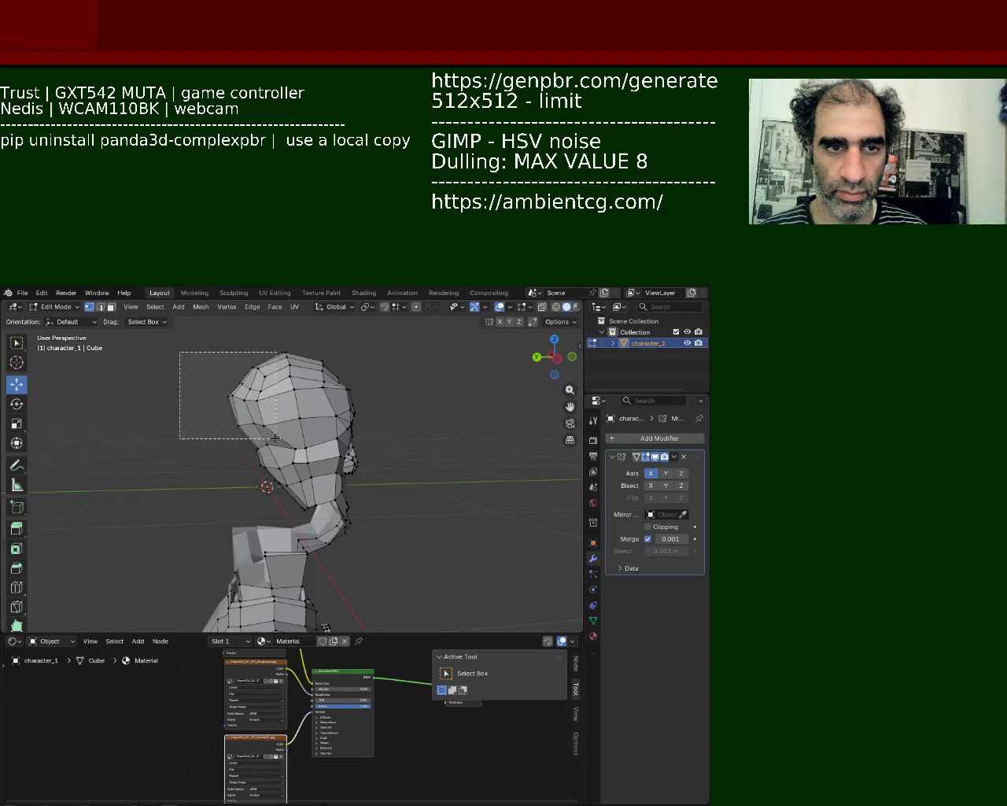
left_click_drag(245, 366, 251, 385)
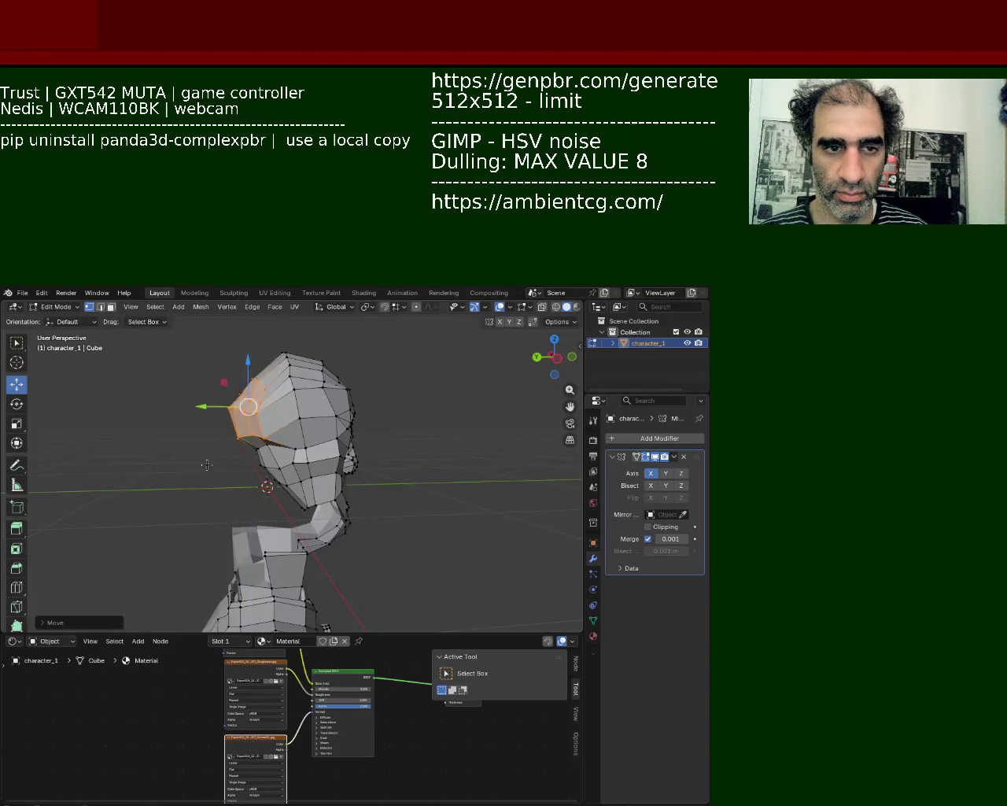
Select the mouth vertices, compare X-ray and solid display, undo twice, and view from the upper left
left_click_drag(241, 473, 270, 442)
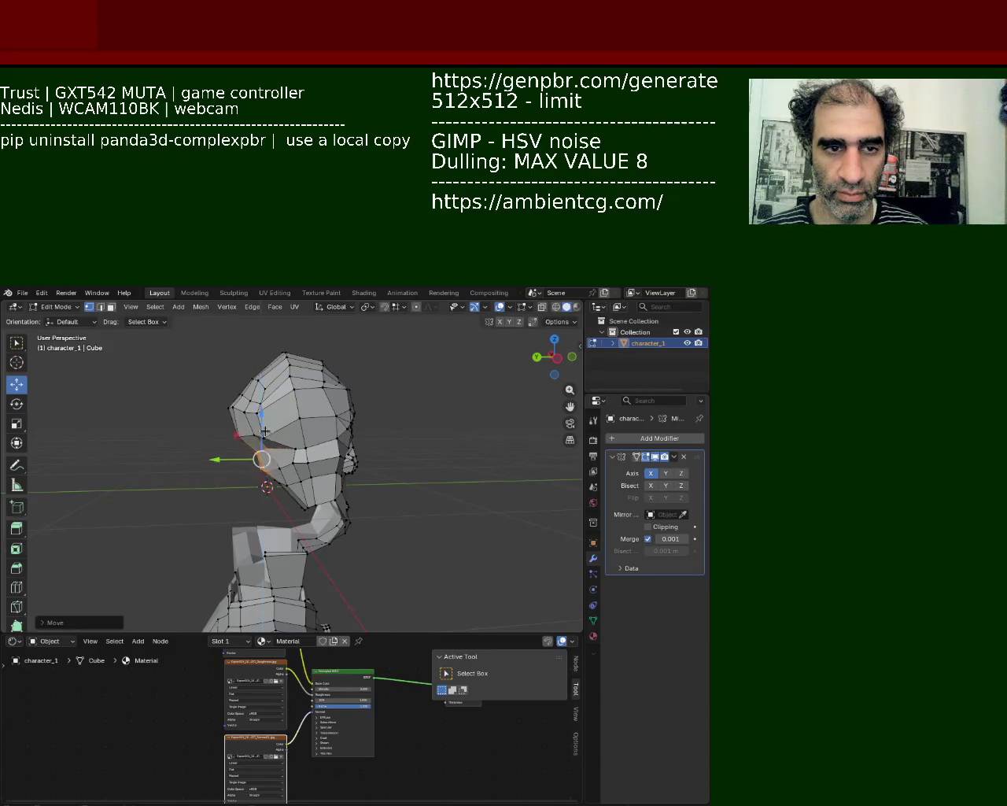
left_click(557, 309)
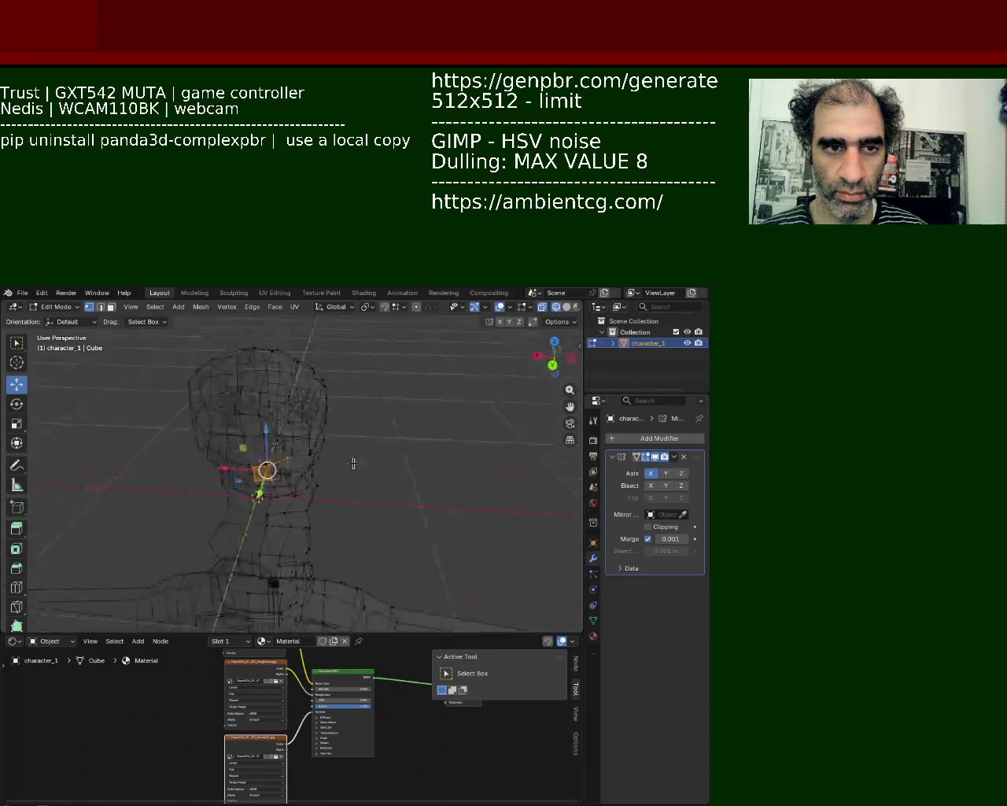
left_click(570, 312)
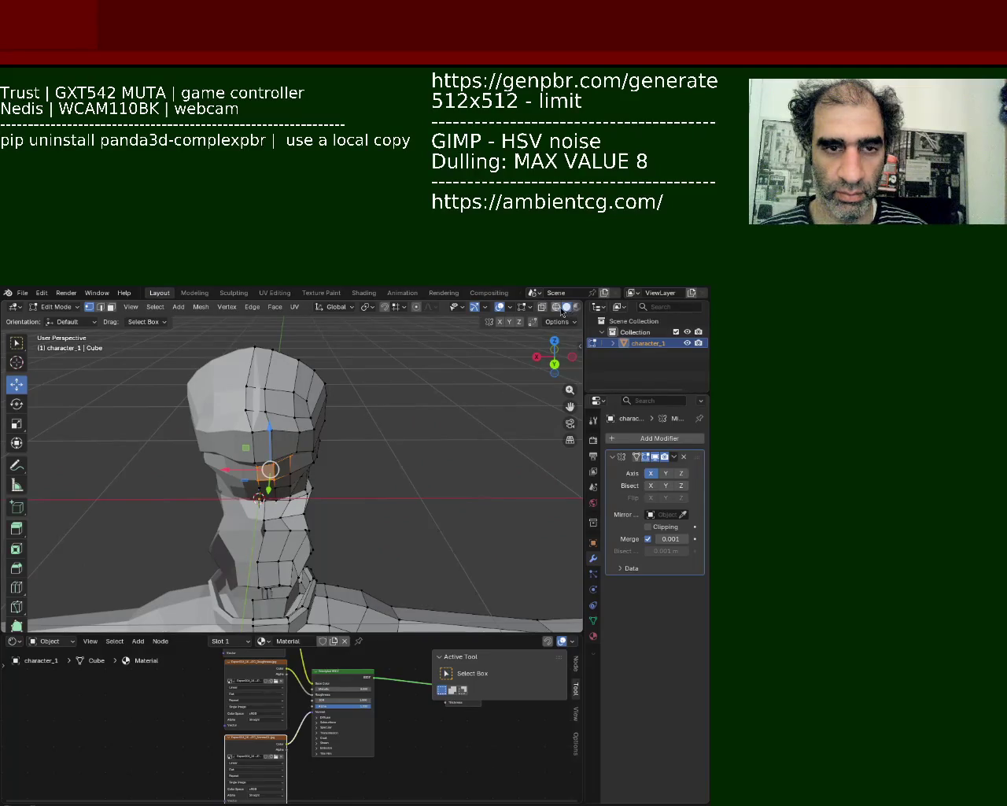
left_click(558, 308)
key("ctrl+z")
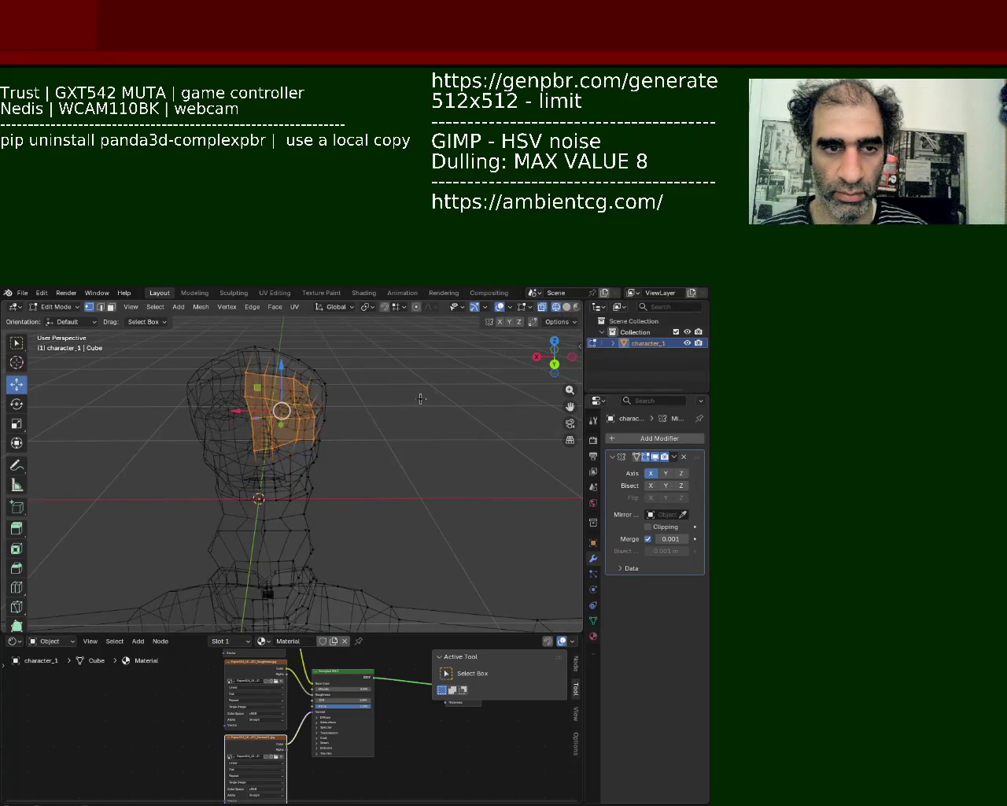
key("ctrl+z")
key("ctrl+z")
key("ctrl+z")
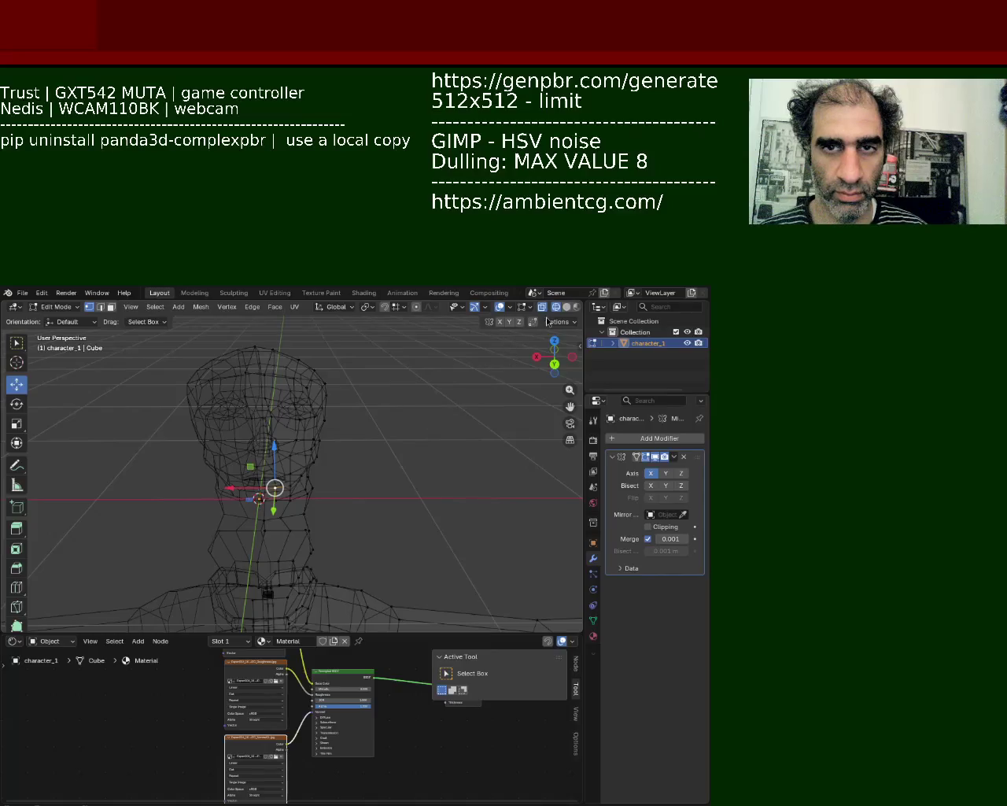
left_click(567, 307)
mouse_move(330, 441)
middle_mouse_down()
mouse_move(262, 408)
mouse_move(241, 491)
mouse_move(278, 465)
middle_mouse_up()
Shift the vertex beside the mouth sideways along X
scroll(241, 491, "up", 4)
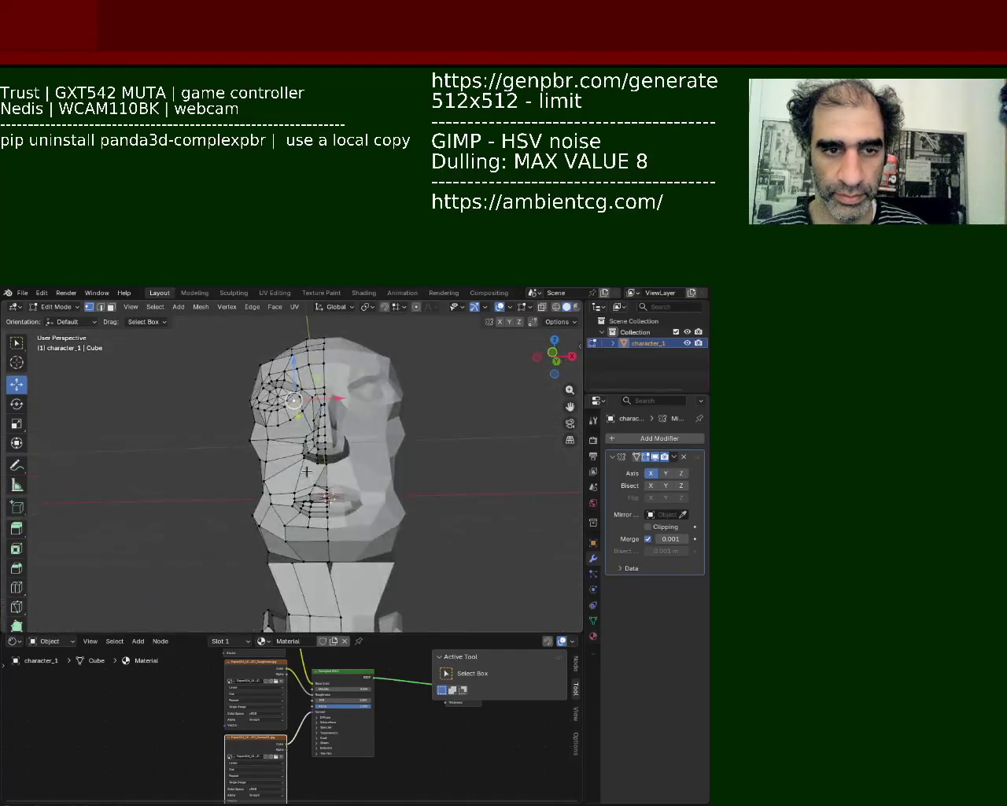
scroll(278, 466, "up", 3)
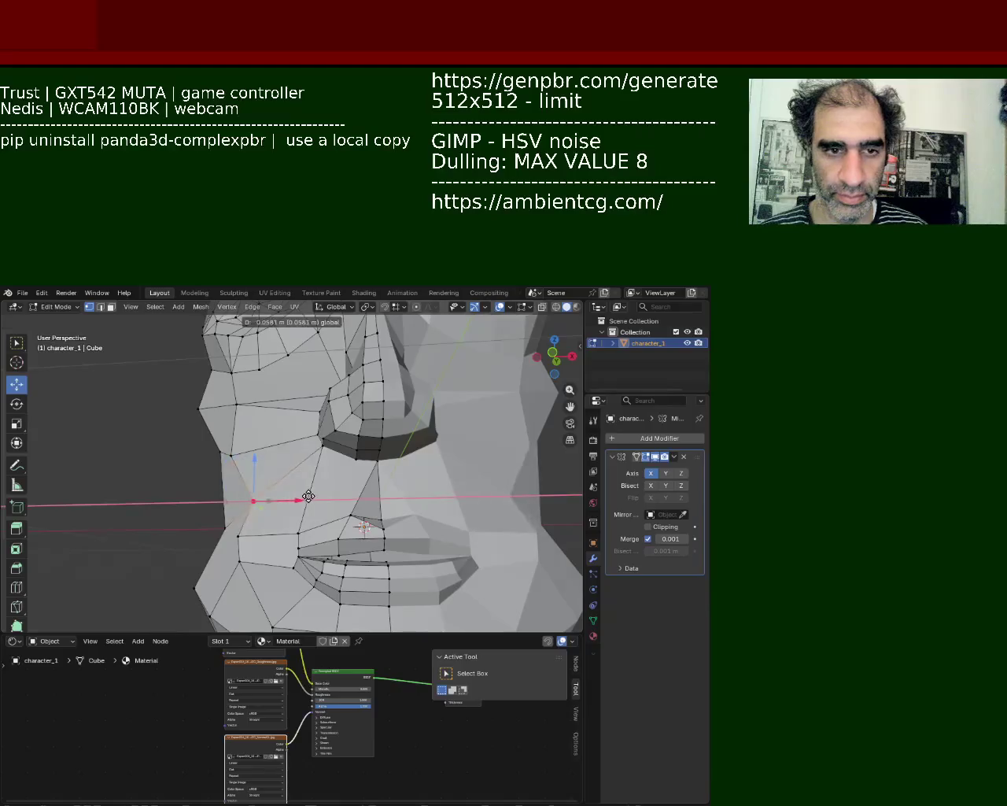
left_click(231, 455)
middle_click_drag(266, 454, 321, 459)
left_click_drag(320, 460, 336, 431)
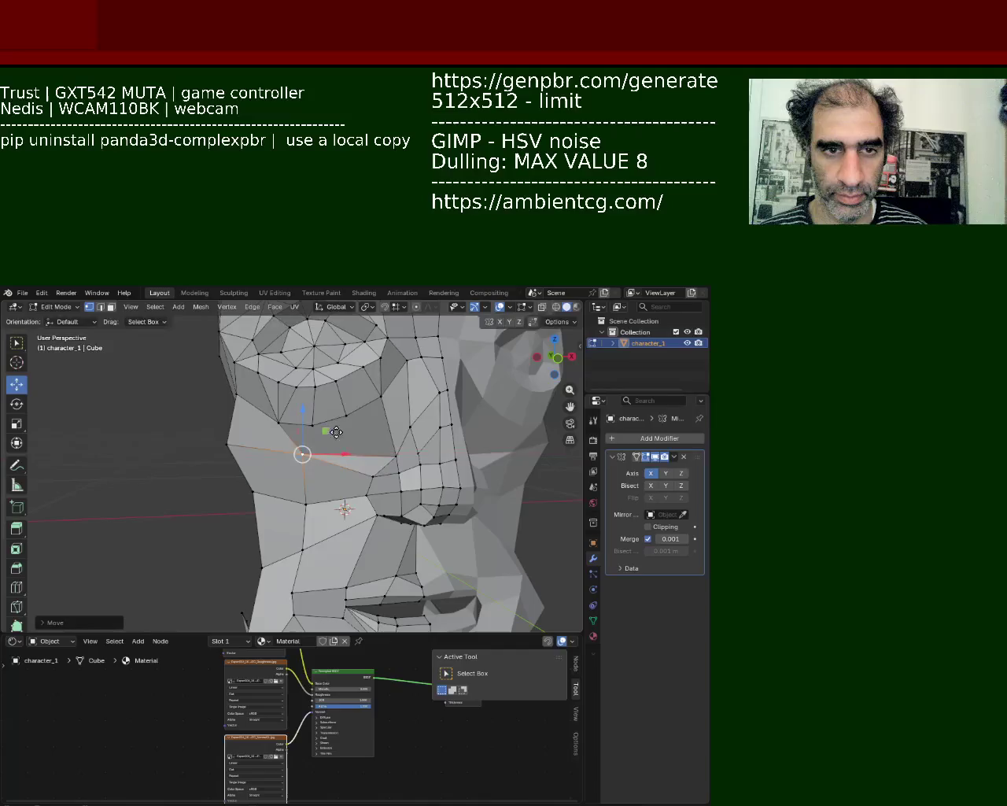
Reposition a neighbouring cheek vertex up, outward and along X, undoing one trial move
left_click(347, 457)
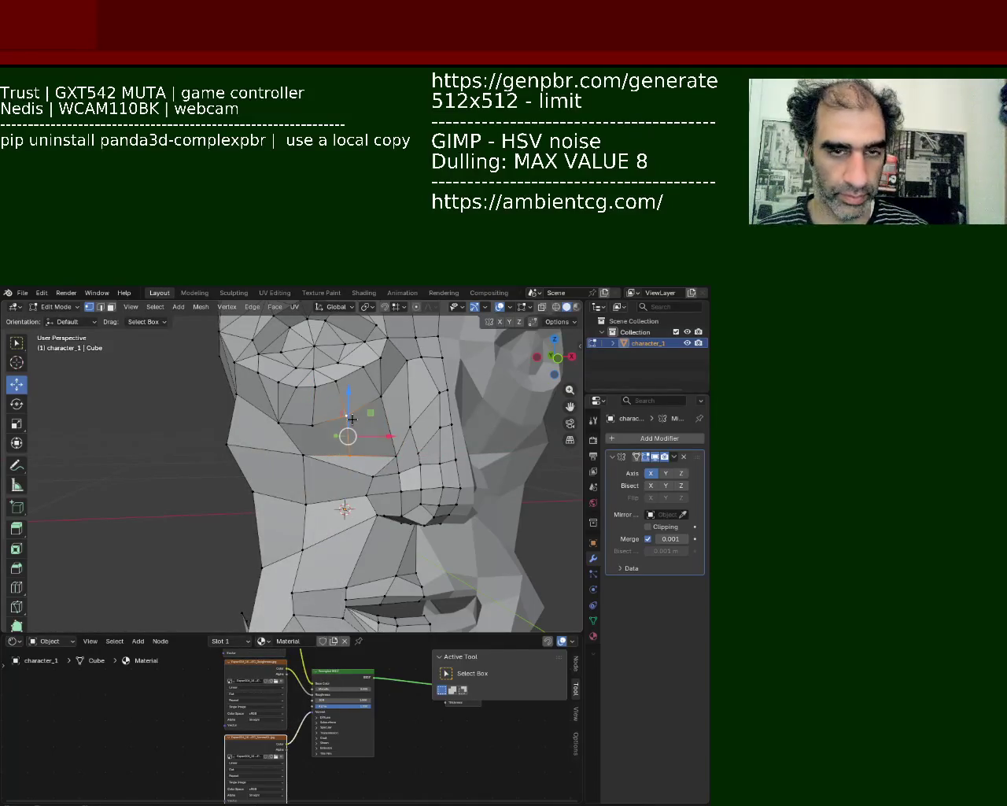
left_click_drag(352, 419, 309, 430)
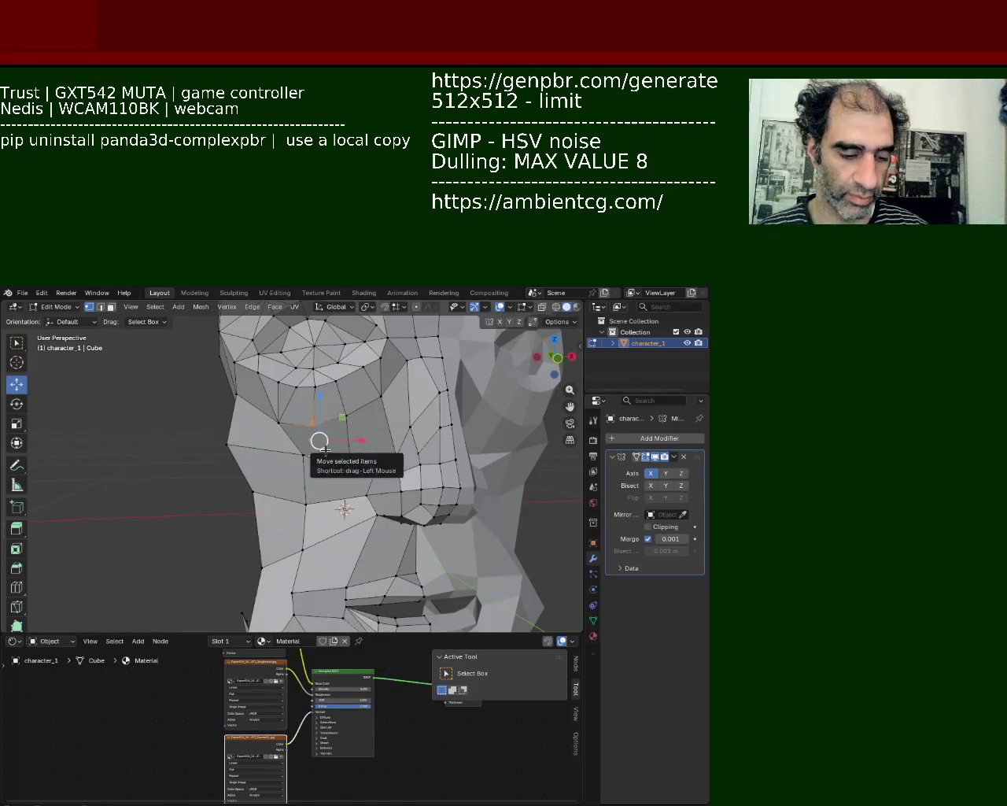
key("ctrl+z")
key("ctrl+z")
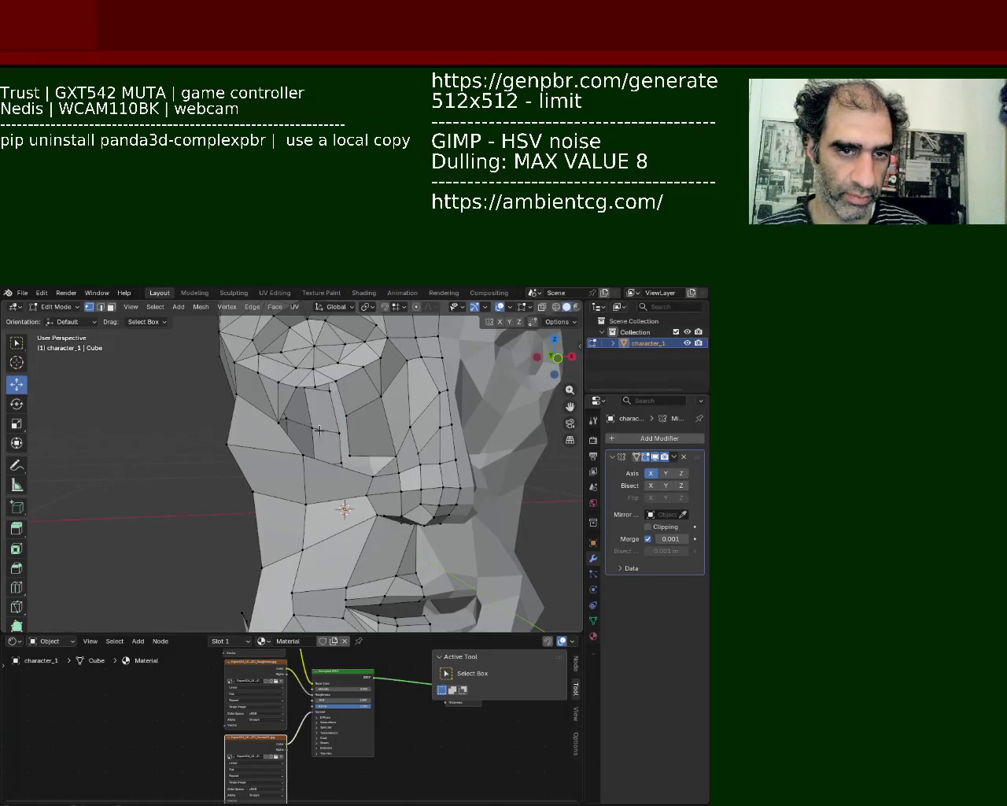
left_click_drag(325, 443, 339, 431)
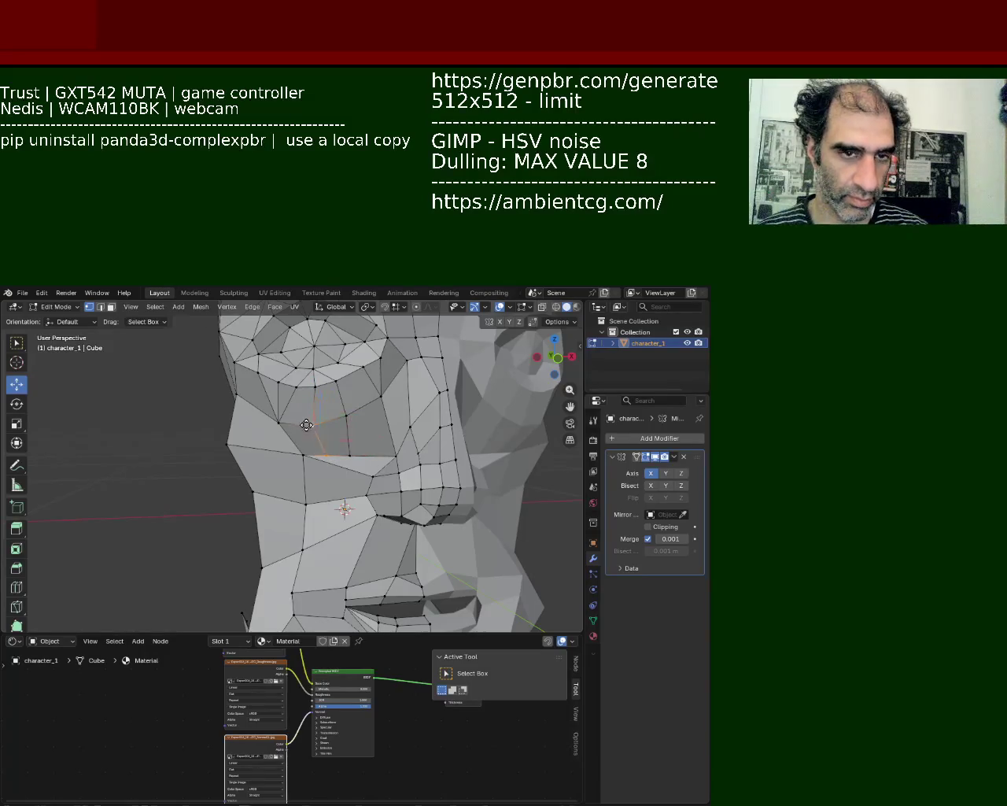
left_click_drag(307, 429, 268, 456)
mouse_move(260, 459)
middle_mouse_down()
mouse_move(299, 447)
mouse_move(270, 482)
middle_mouse_up()
Inspect the face and neck, then vertex-slide the jaw vertex along its edge
left_click_drag(270, 482, 281, 480)
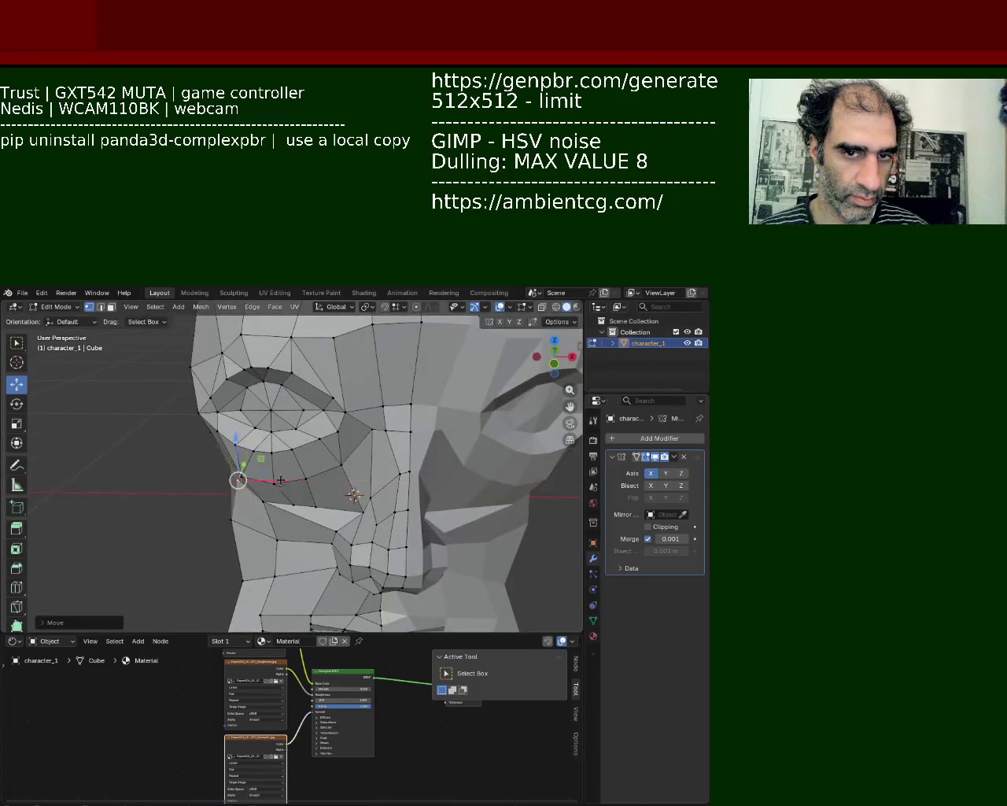
mouse_move(281, 480)
middle_mouse_down()
mouse_move(275, 454)
mouse_move(393, 438)
mouse_move(312, 465)
mouse_move(244, 463)
middle_mouse_up()
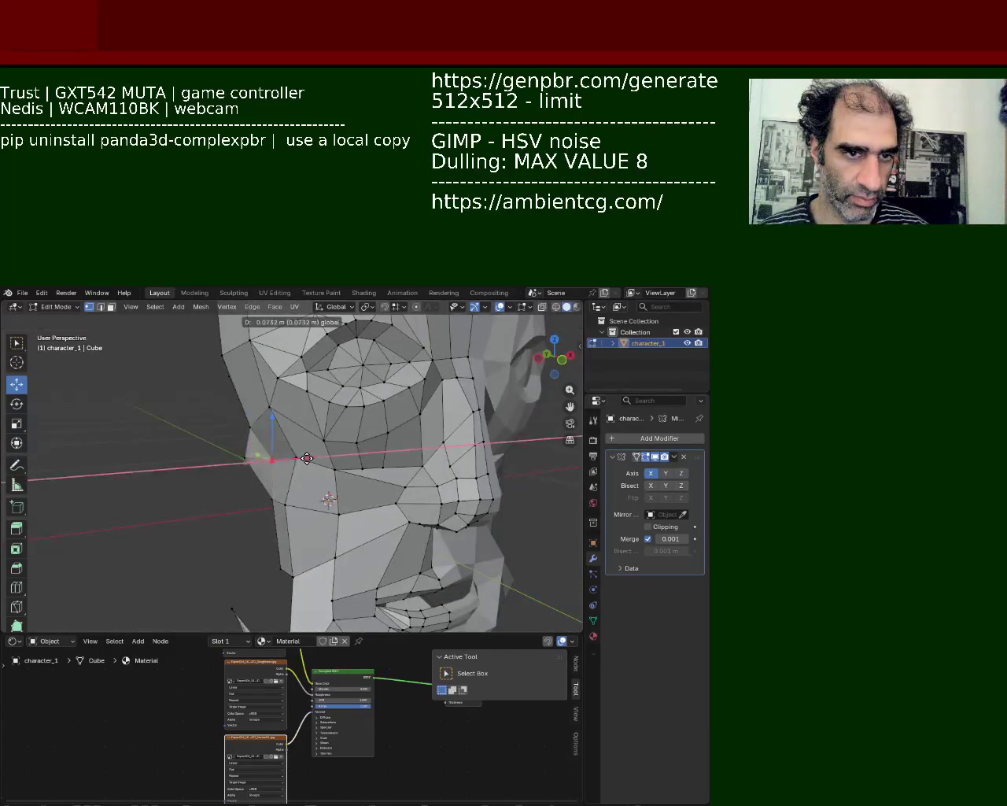
left_click_drag(227, 469, 195, 459)
middle_click_drag(195, 460, 343, 454)
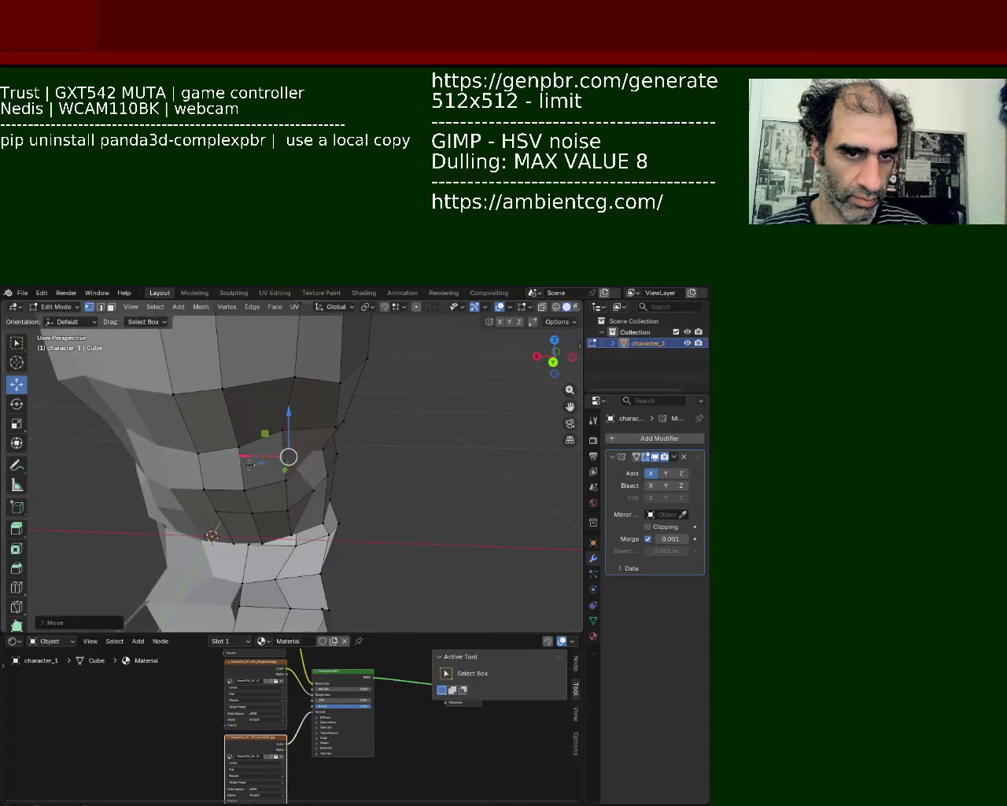
middle_click_drag(234, 465, 246, 439)
mouse_move(311, 447)
left_mouse_down()
mouse_move(277, 454)
mouse_move(289, 457)
left_mouse_up()
key("ctrl+z")
mouse_move(290, 456)
middle_mouse_down()
mouse_move(311, 425)
mouse_move(202, 418)
mouse_move(307, 440)
middle_mouse_up()
key("shift+v")
left_click(297, 432)
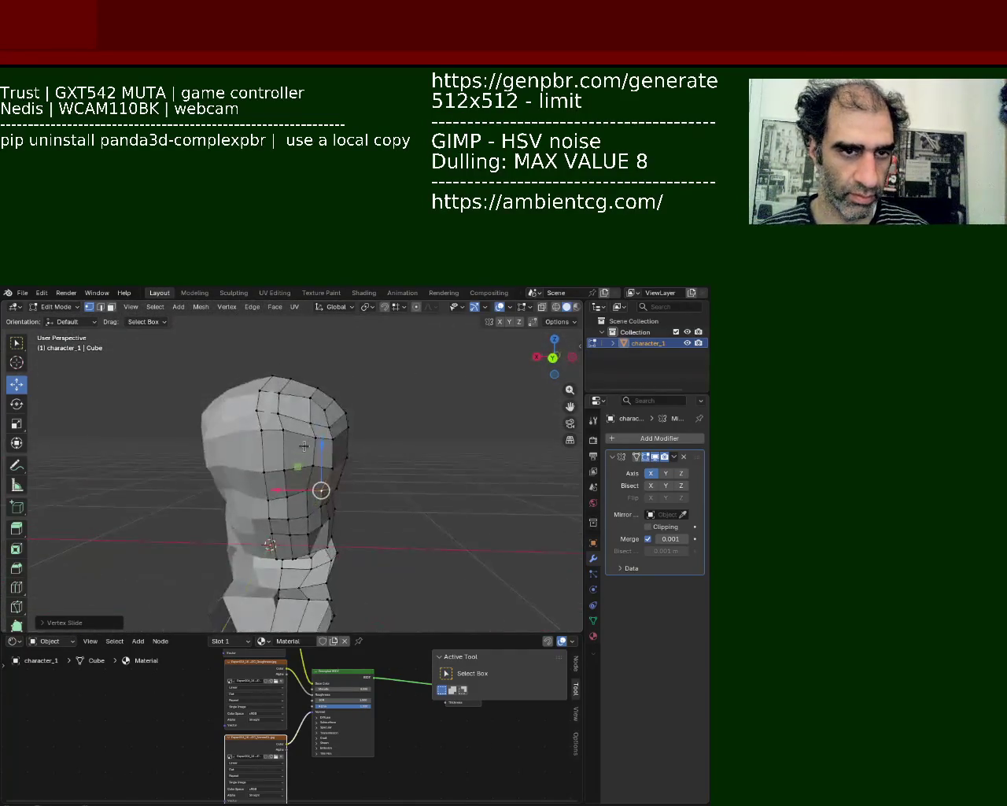
Select the vertical edge loop over the skull and move it sideways along X
left_click(273, 411)
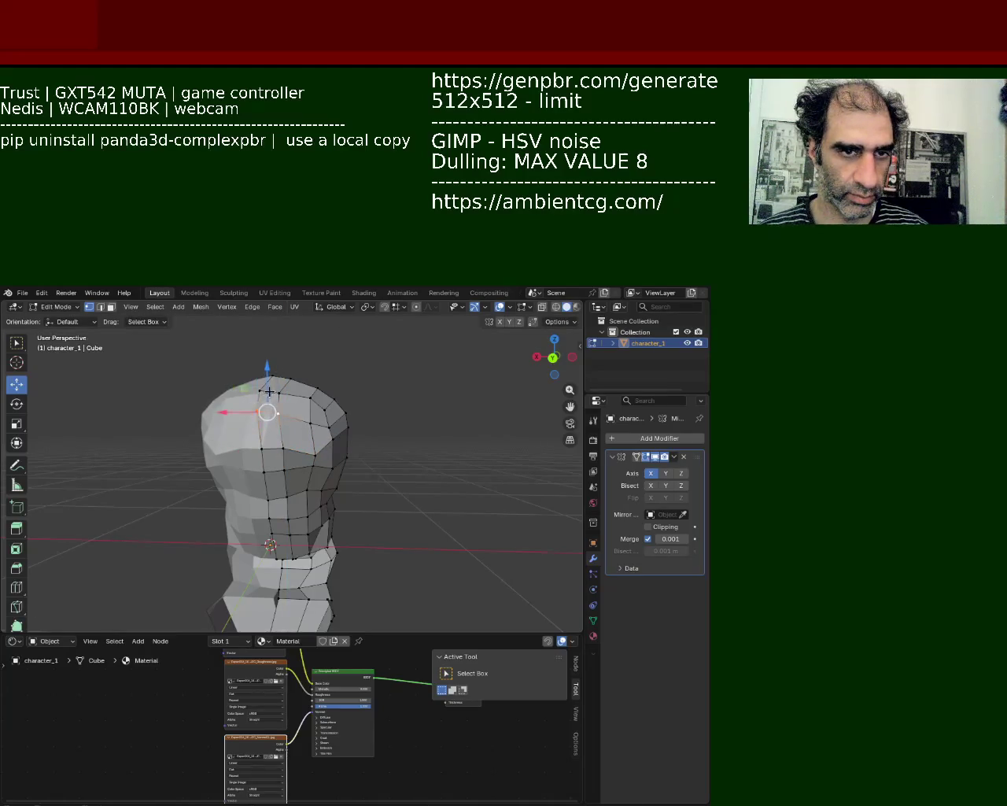
left_click(273, 411, "alt")
middle_click_drag(273, 412, 387, 438)
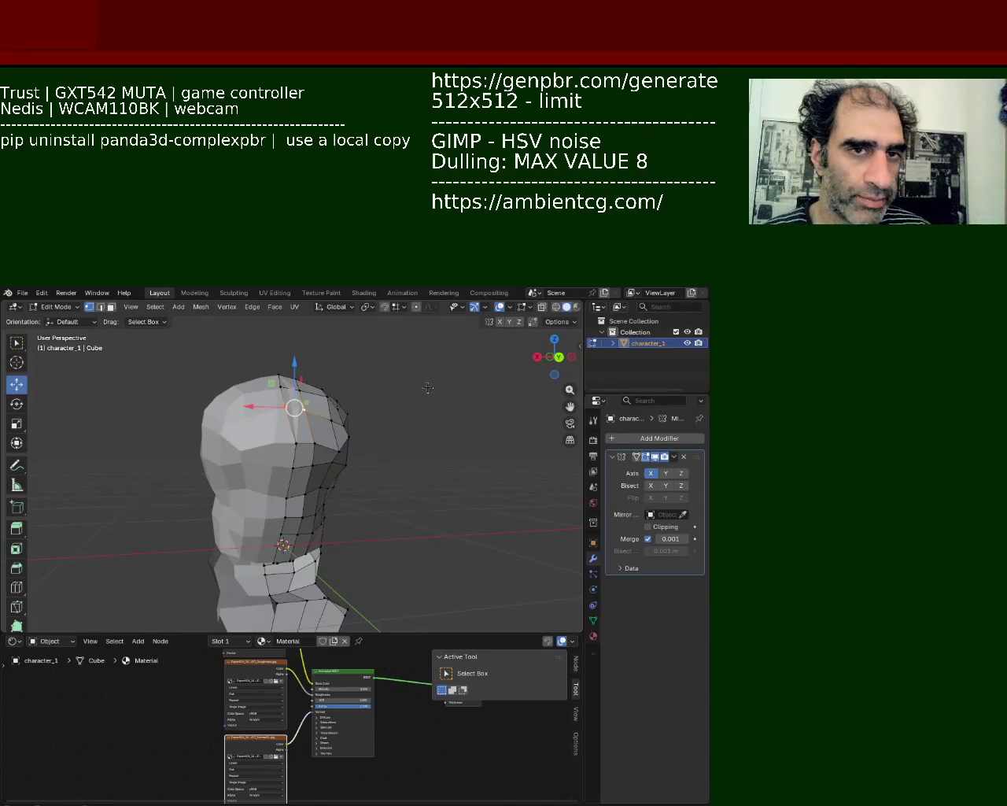
key("g")
key("x")
left_click(293, 405)
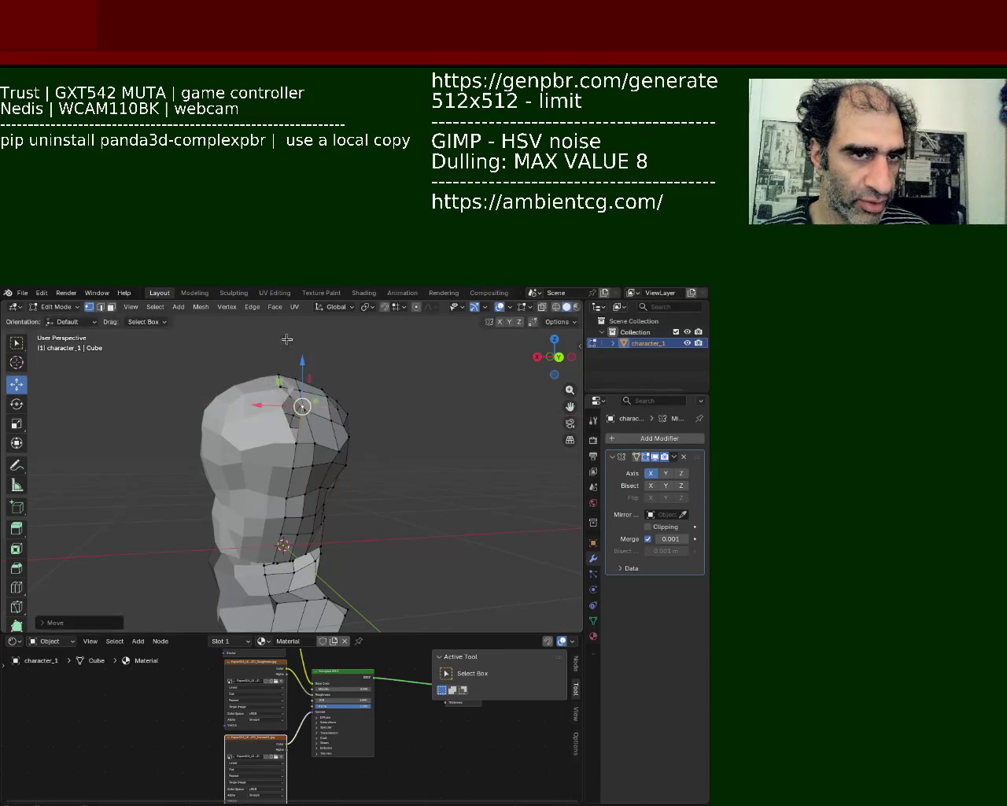
middle_click_drag(289, 390, 294, 385)
scroll(267, 376, "up", 5)
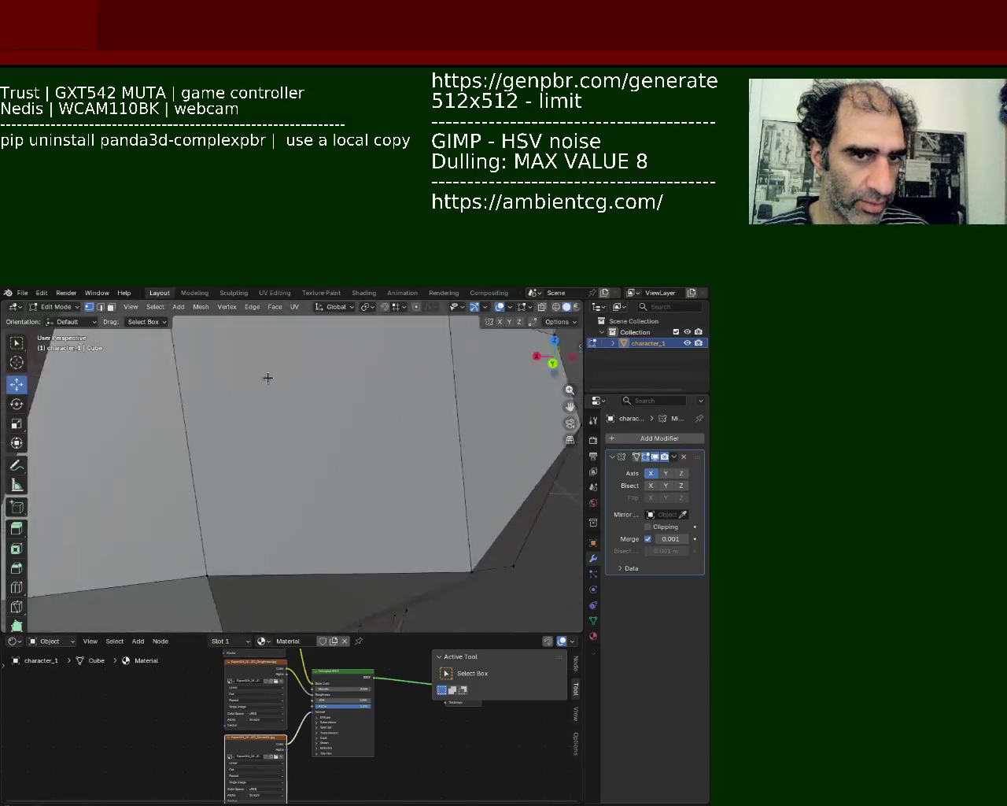
scroll(304, 512, "down", 3)
middle_click_drag(304, 512, 286, 416)
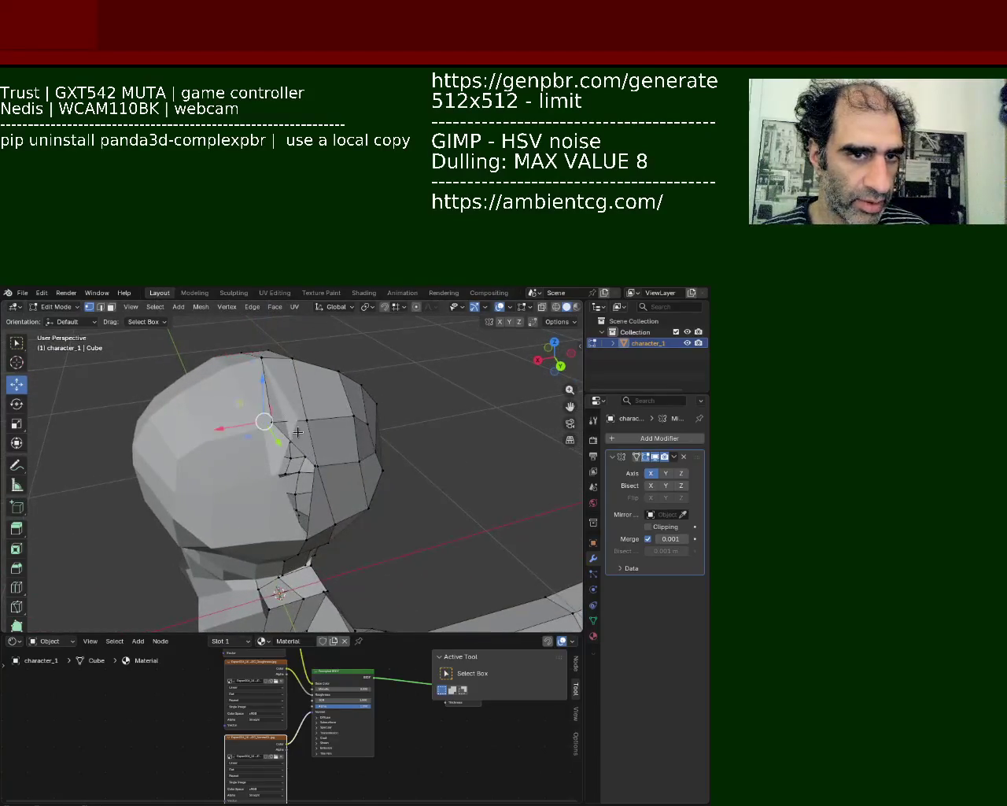
Check the Snap options and nudge the selected side-skull vertex with the Move gizmo
left_click(397, 311)
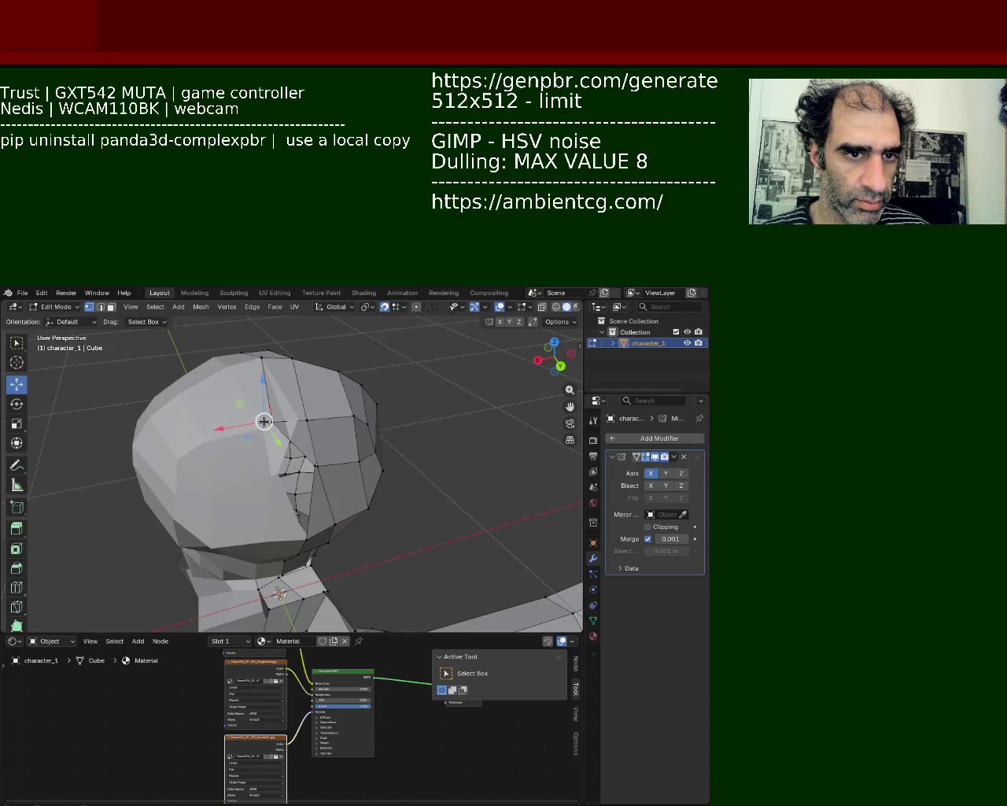
mouse_move(263, 421)
left_mouse_down()
mouse_move(304, 470)
mouse_move(288, 474)
left_mouse_up()
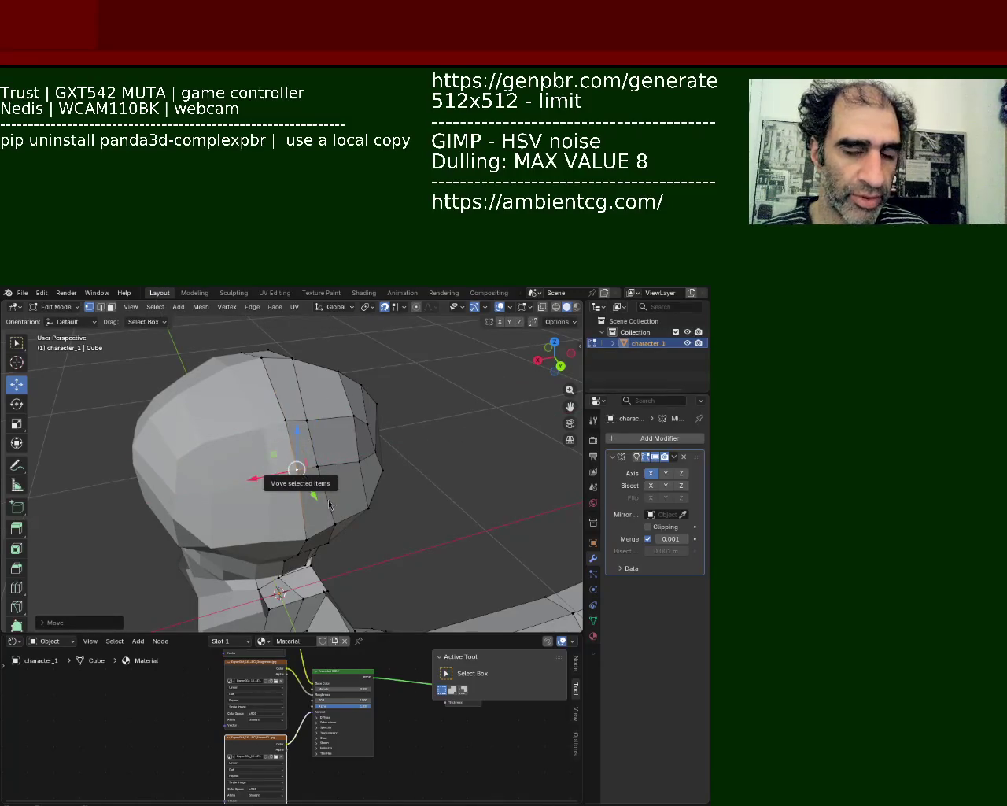
mouse_move(277, 467)
middle_mouse_down()
mouse_move(281, 457)
mouse_move(303, 467)
middle_mouse_up()
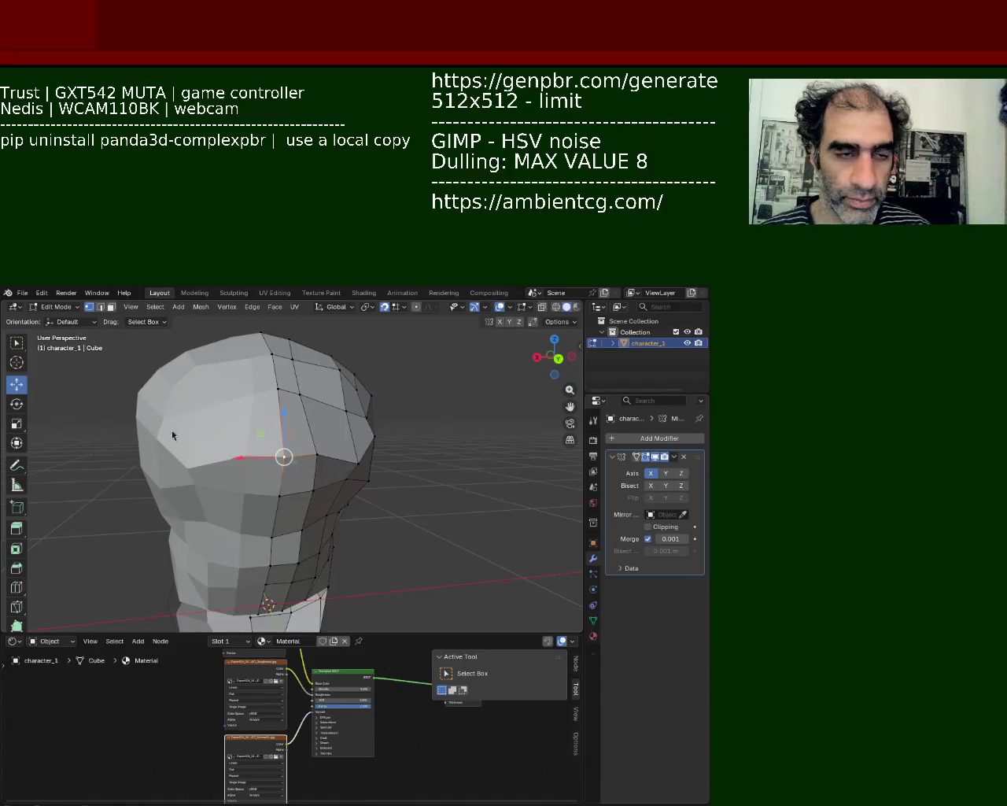
Move a vertex on top of the head to round out the crown
middle_click_drag(284, 456, 284, 420)
left_click(250, 405)
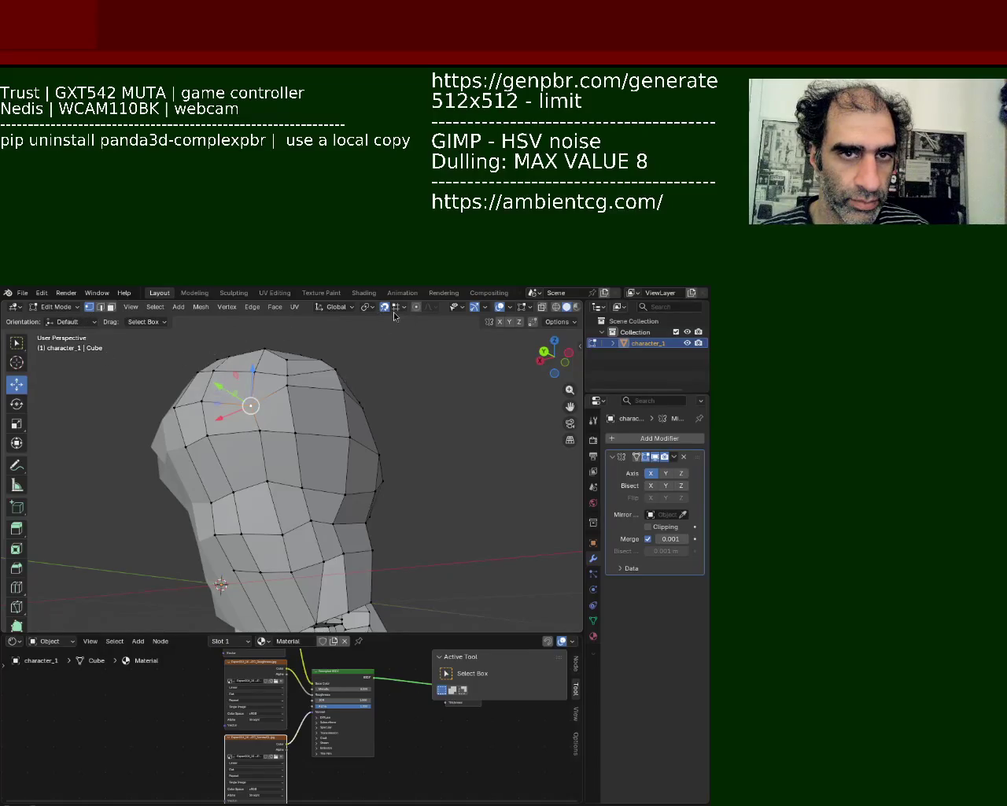
left_click_drag(255, 362, 252, 389)
Select vertices on the side of the face, beside the nose and on the cheek by the mouth
mouse_move(283, 430)
middle_mouse_down()
mouse_move(324, 440)
mouse_move(270, 413)
middle_mouse_up()
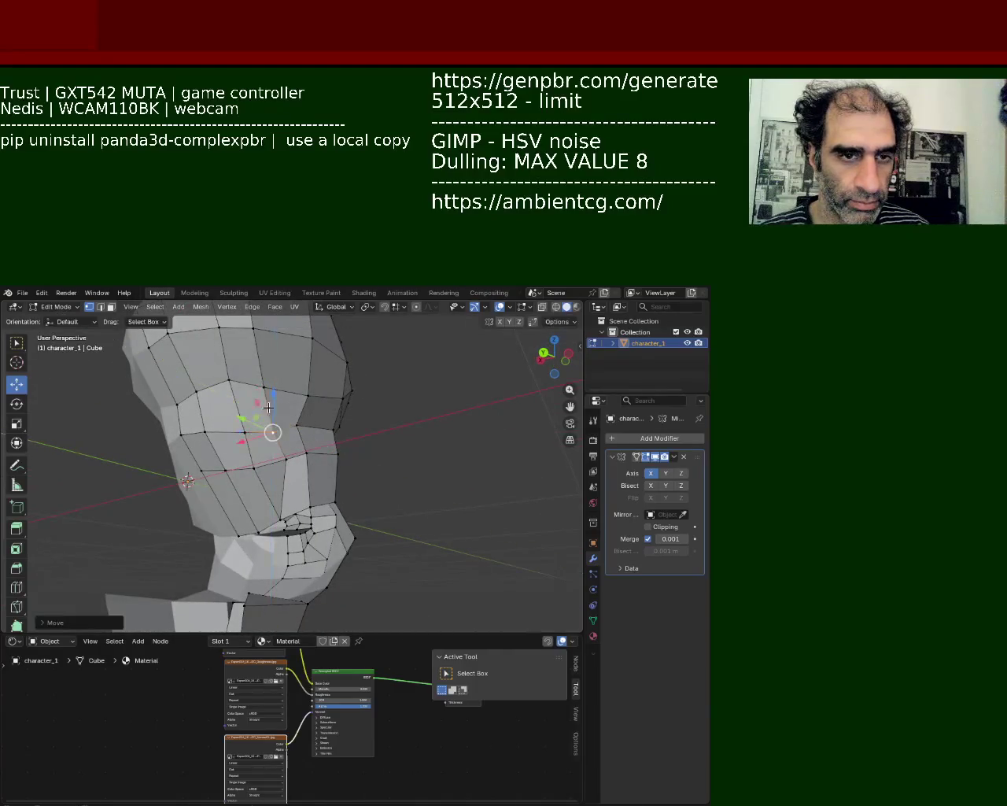
left_click(268, 407)
mouse_move(216, 407)
middle_mouse_down()
mouse_move(180, 421)
mouse_move(302, 421)
mouse_move(279, 418)
mouse_move(247, 433)
mouse_move(236, 480)
mouse_move(296, 501)
mouse_move(312, 483)
middle_mouse_up()
left_click(303, 421)
scroll(267, 484, "up", 2)
scroll(279, 491, "up", 2)
left_click(279, 491)
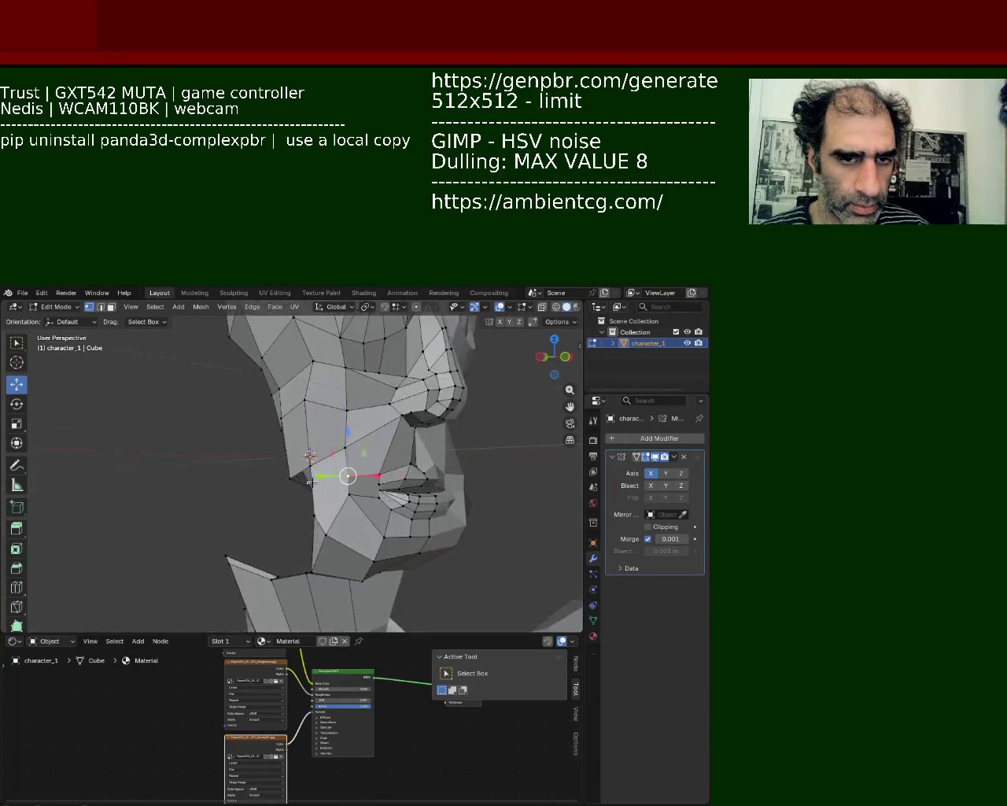
left_click(312, 482)
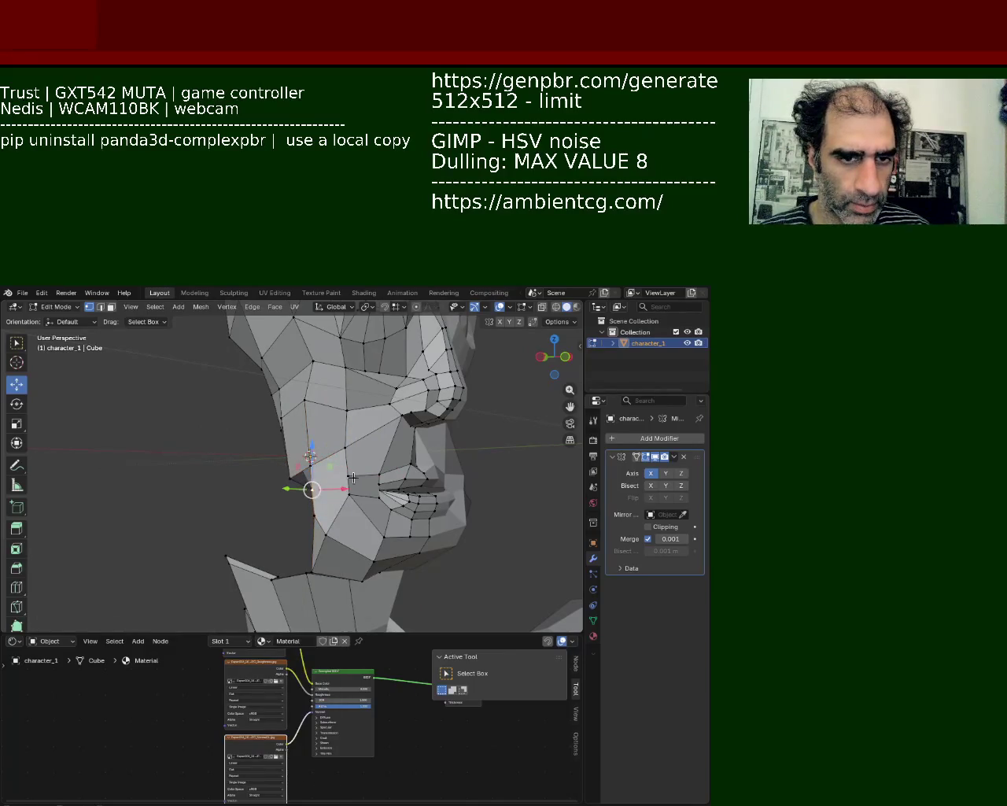
Select the lower jaw and mouth-corner vertices and cancel a trial move along X
left_click(310, 511)
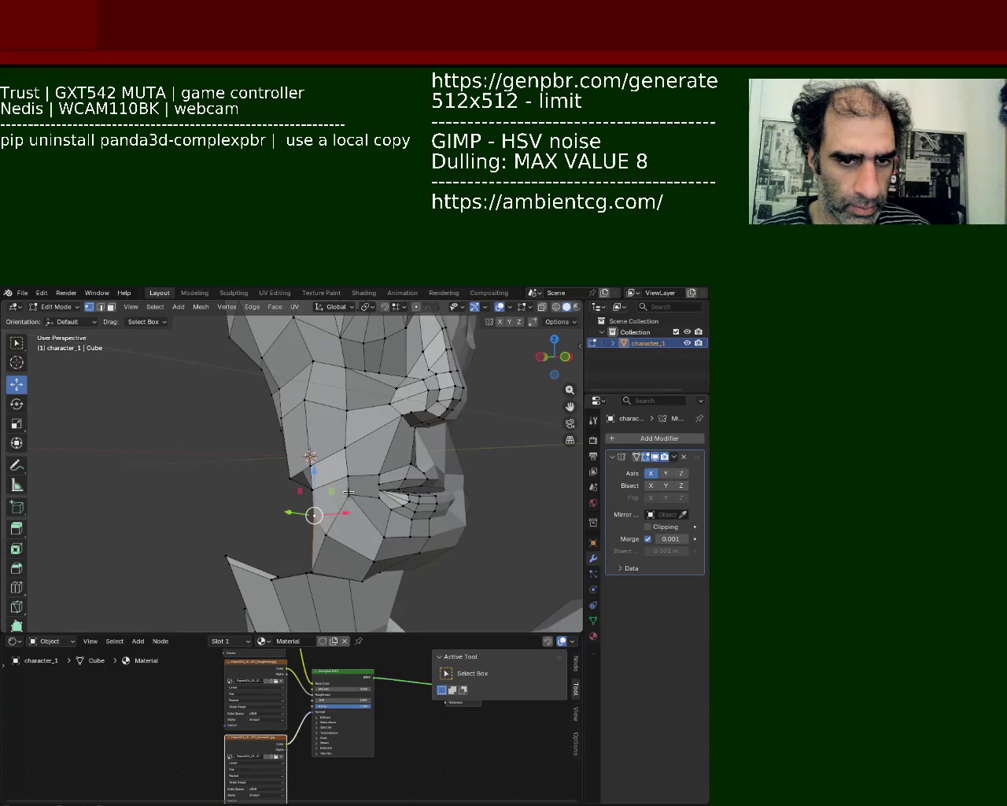
left_click(348, 491)
scroll(338, 490, "down", 2)
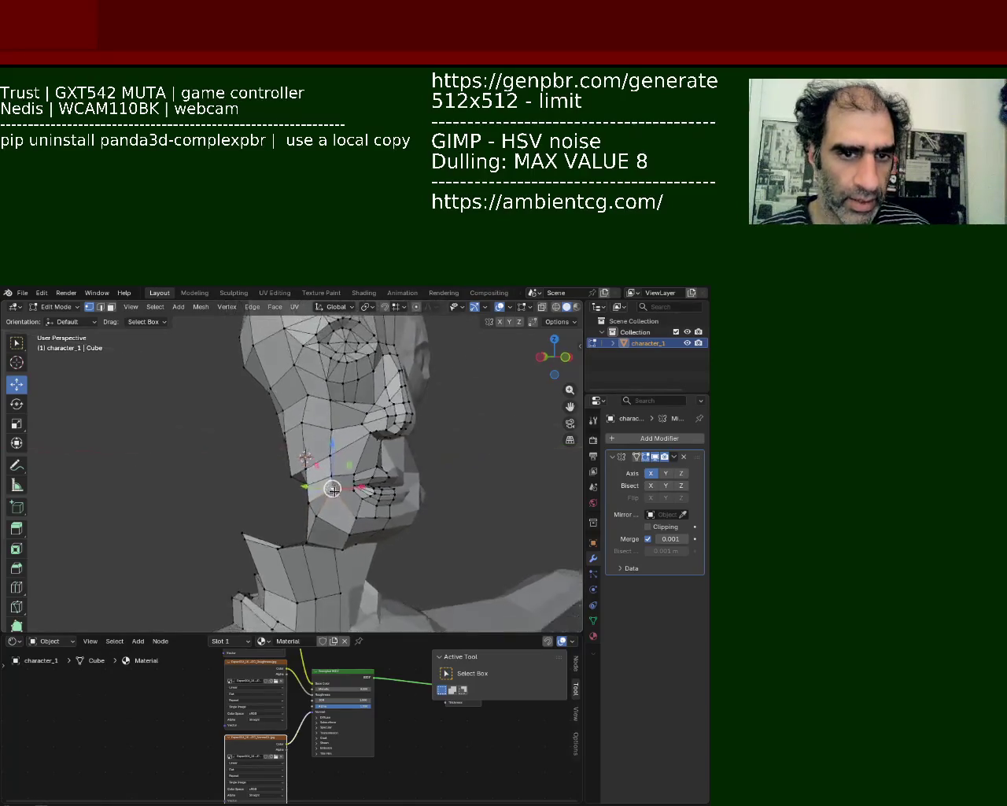
scroll(333, 489, "up", 2)
scroll(333, 488, "up", 1)
scroll(289, 485, "up", 1)
scroll(289, 486, "up", 1)
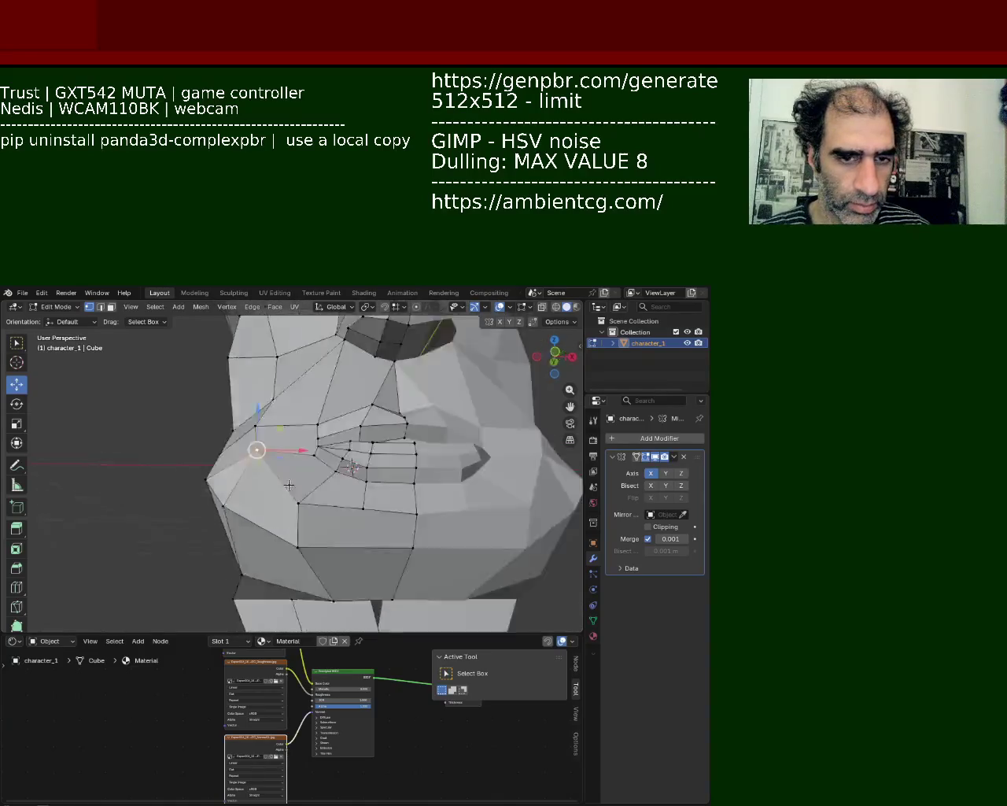
scroll(289, 485, "down", 1)
scroll(289, 486, "down", 1)
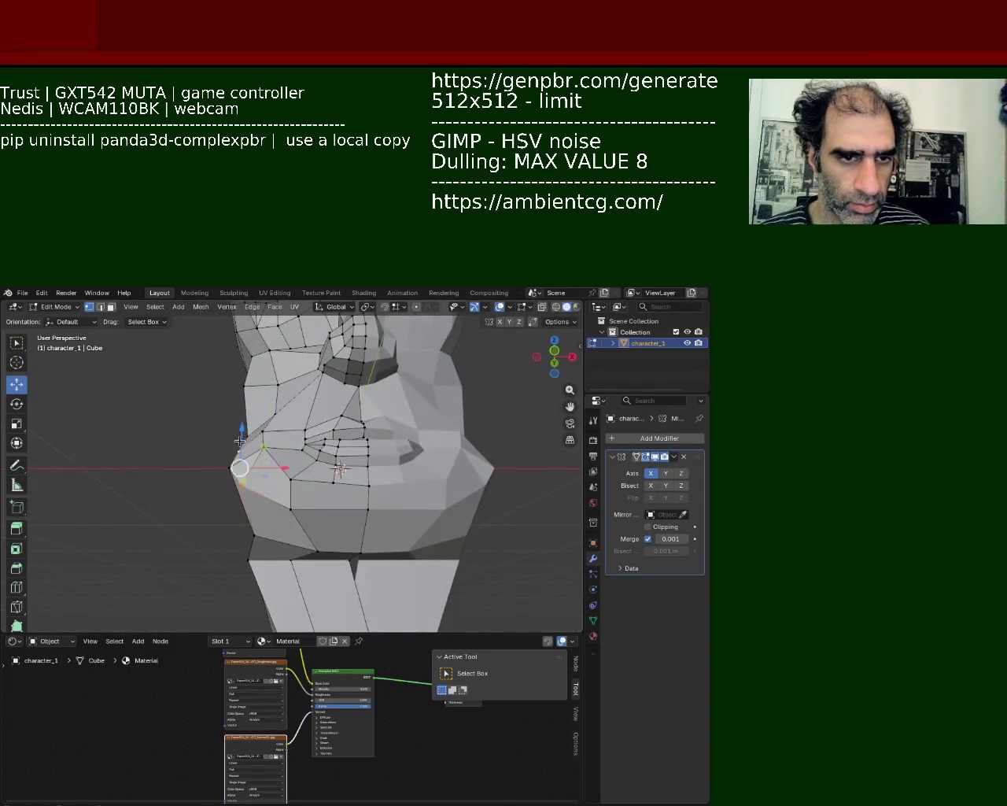
key("g")
key("x")
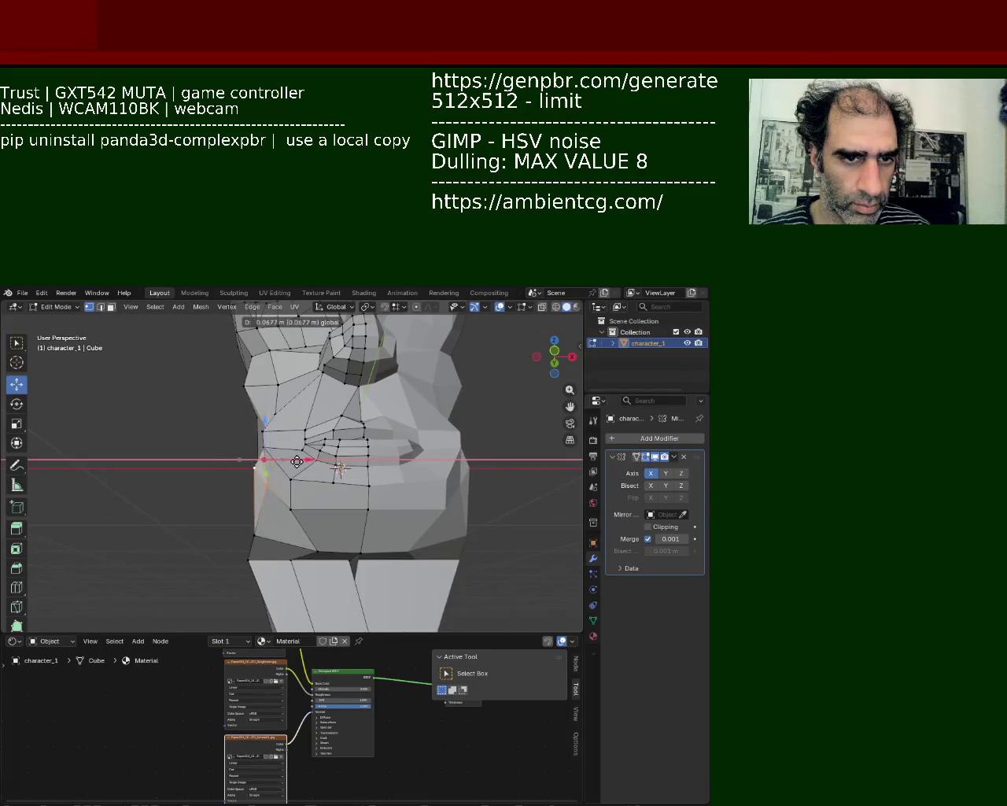
right_click(296, 462)
Move a mouth vertex sideways along X
left_click(266, 438)
key("g")
key("x")
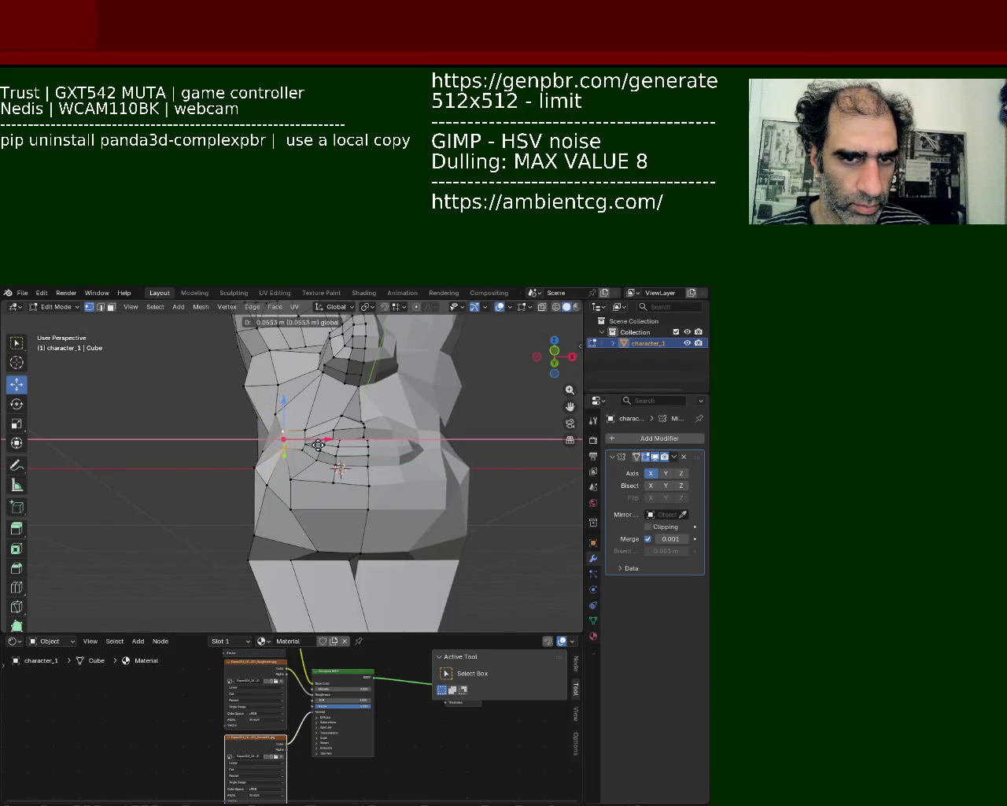
left_click(318, 445)
Shift the lower lip vertex along X and select the vertices on the chin's lower edge
middle_click_drag(318, 445, 278, 458)
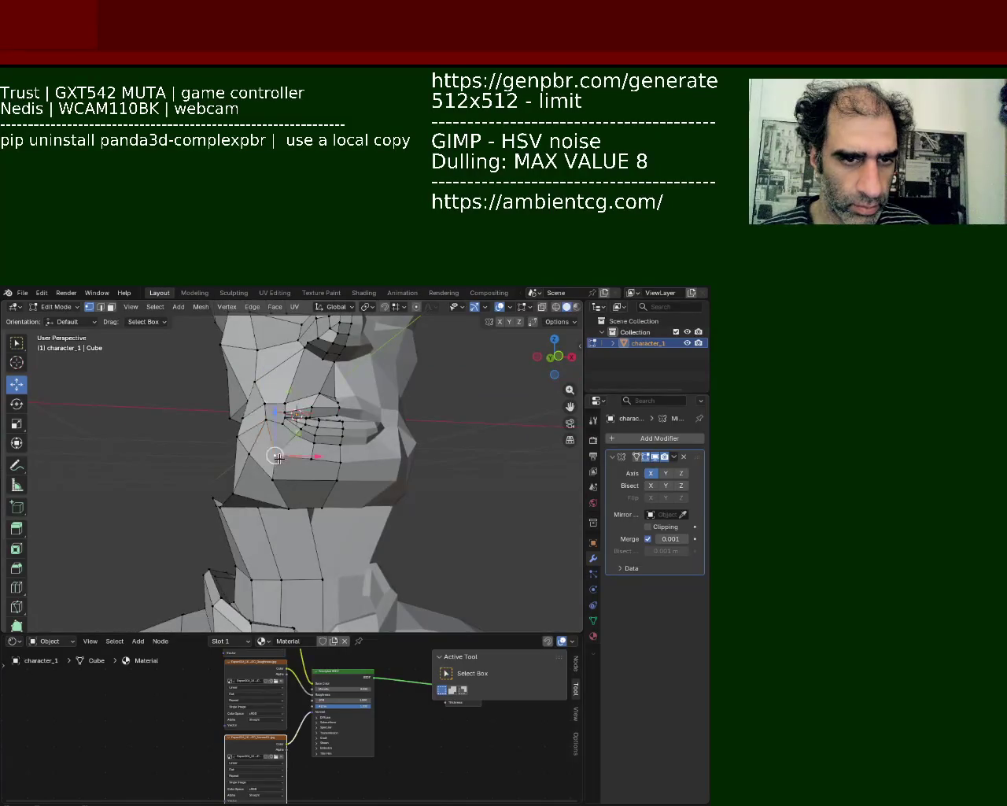
key("g")
key("x")
left_click(288, 484)
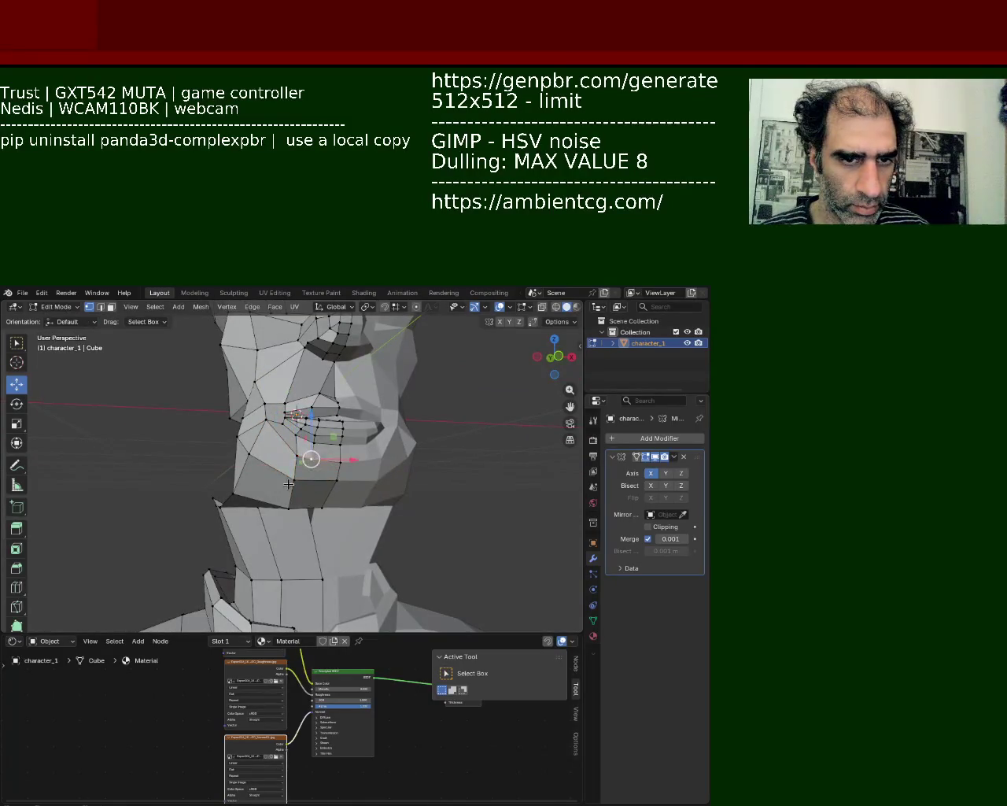
left_click(303, 493)
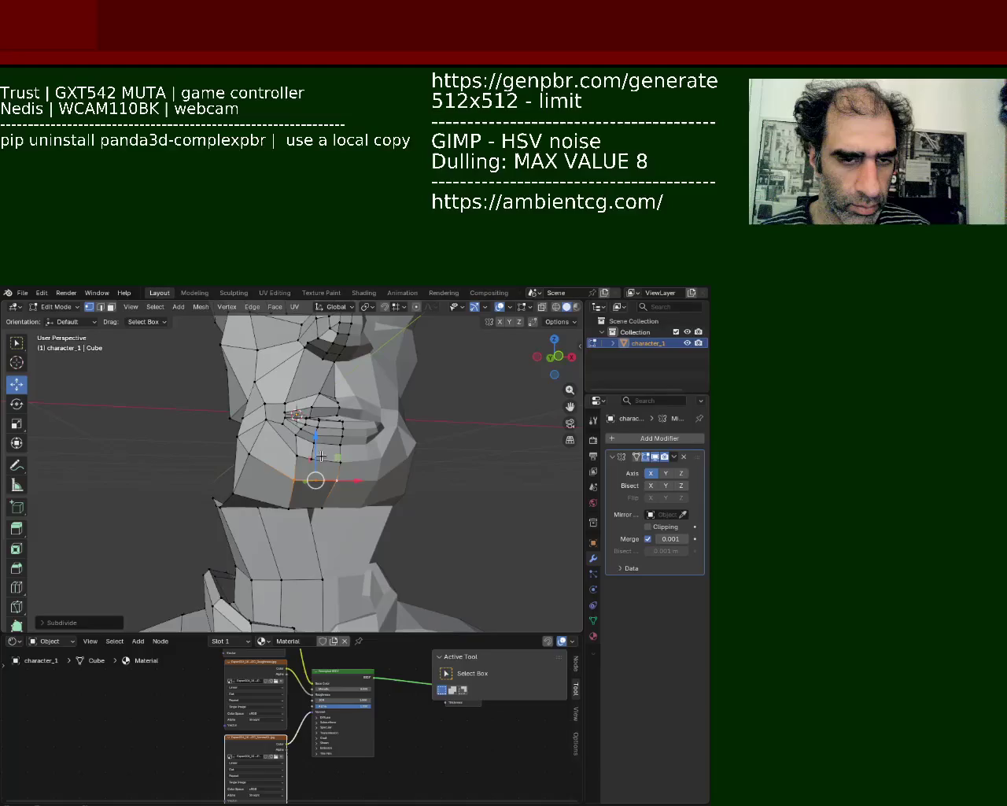
left_click(288, 506)
left_click(306, 507)
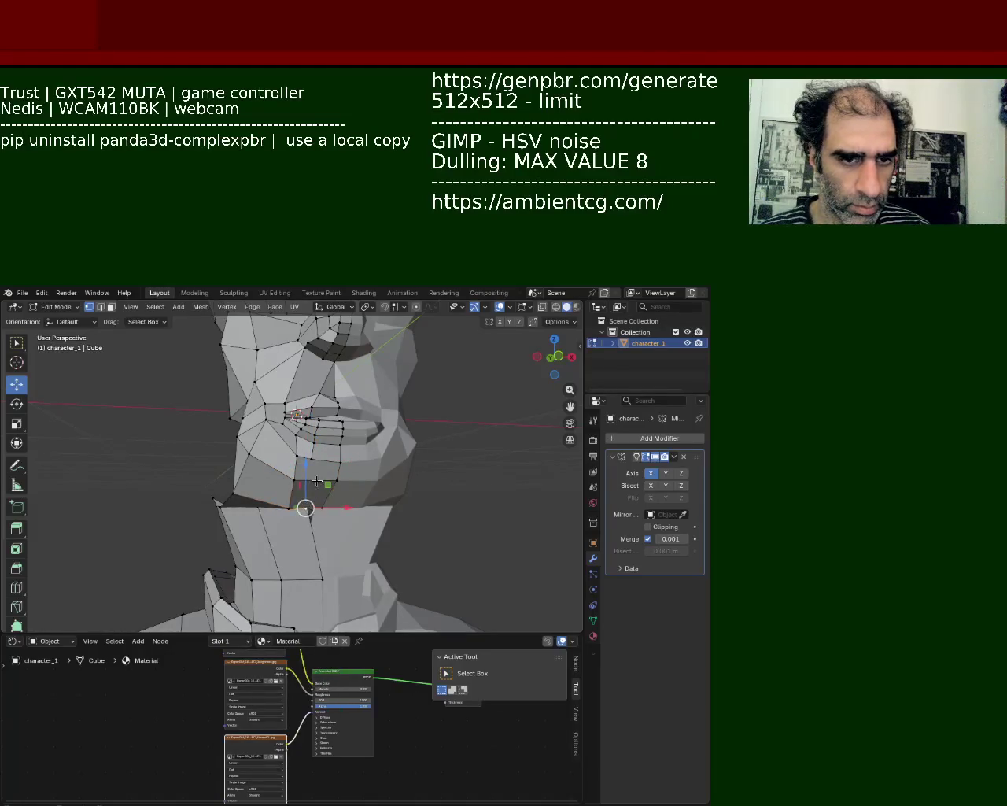
Raise the chin's lower-edge vertex up and outward to reshape the jaw
left_click_drag(317, 480, 309, 453)
middle_click_drag(313, 456, 295, 506)
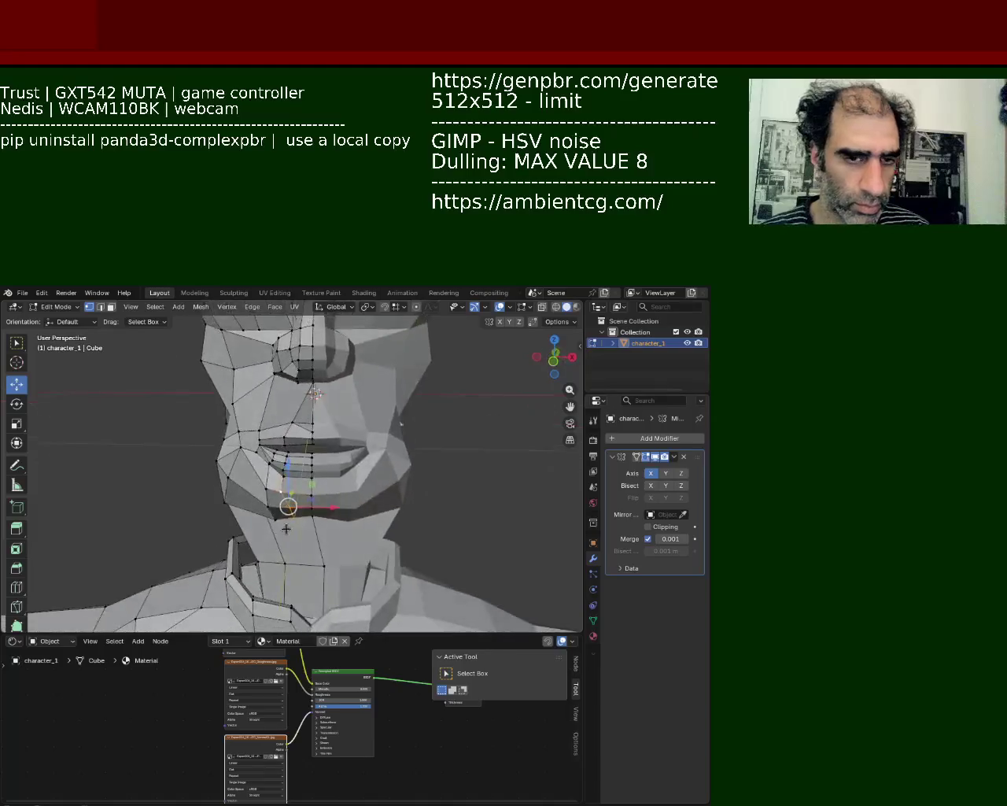
left_click_drag(293, 511, 312, 490)
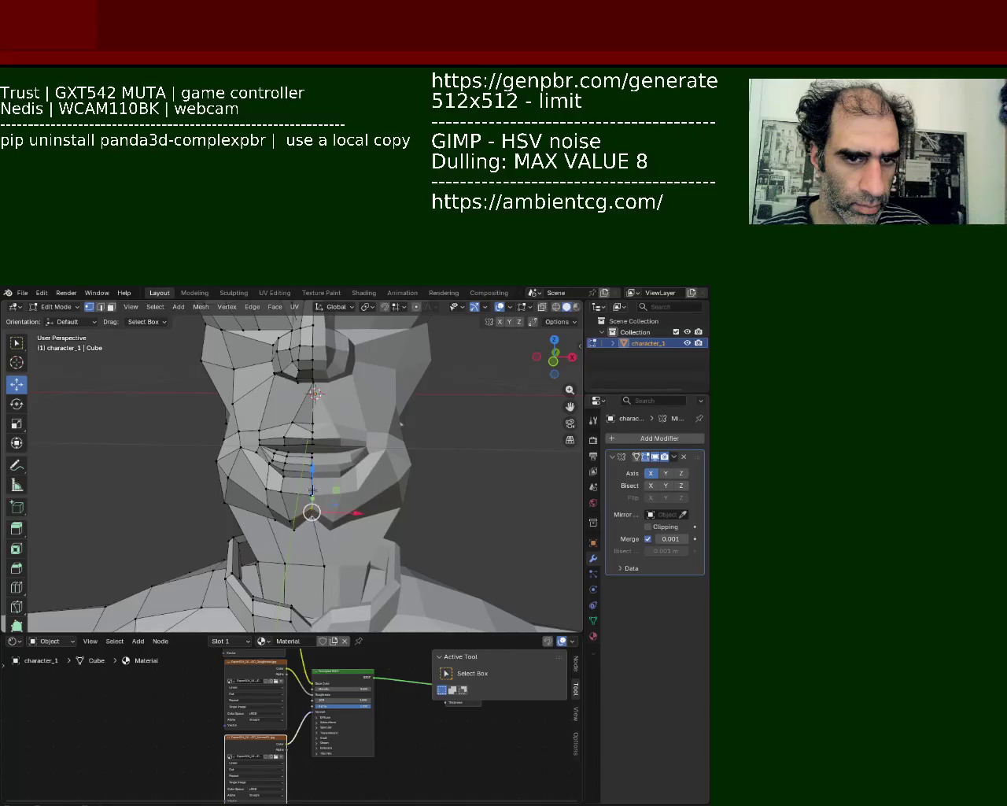
mouse_move(312, 513)
middle_mouse_down()
mouse_move(324, 468)
mouse_move(338, 515)
mouse_move(332, 486)
mouse_move(315, 483)
middle_mouse_up()
left_click_drag(305, 458, 305, 483)
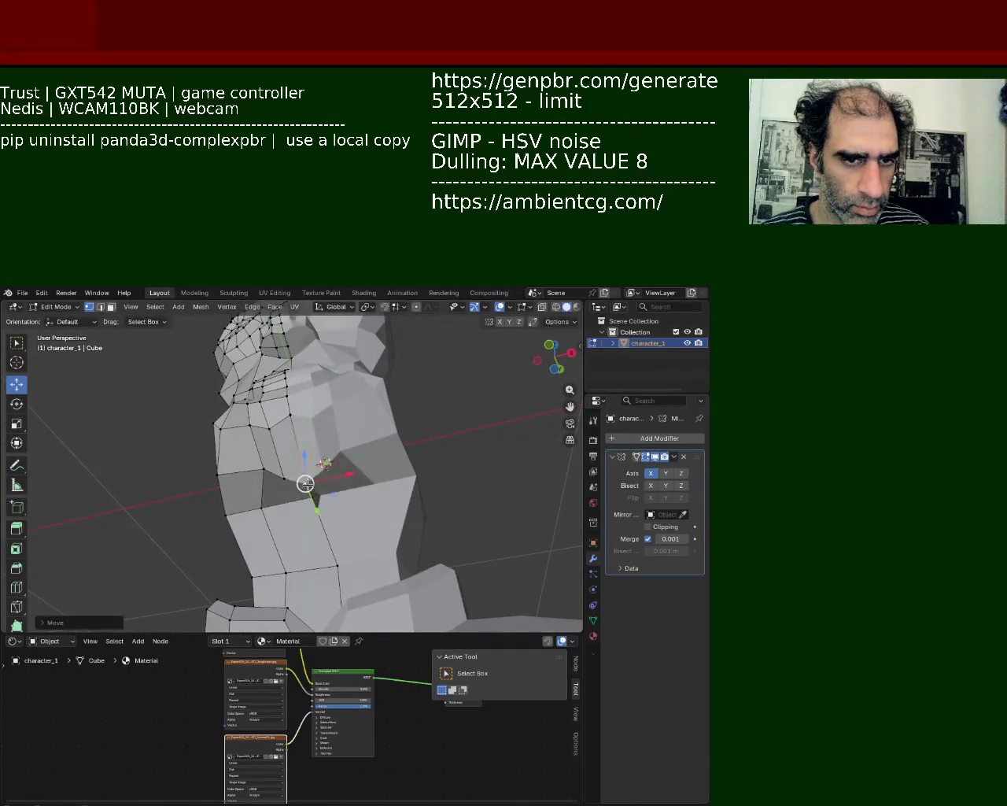
middle_click_drag(305, 483, 319, 478)
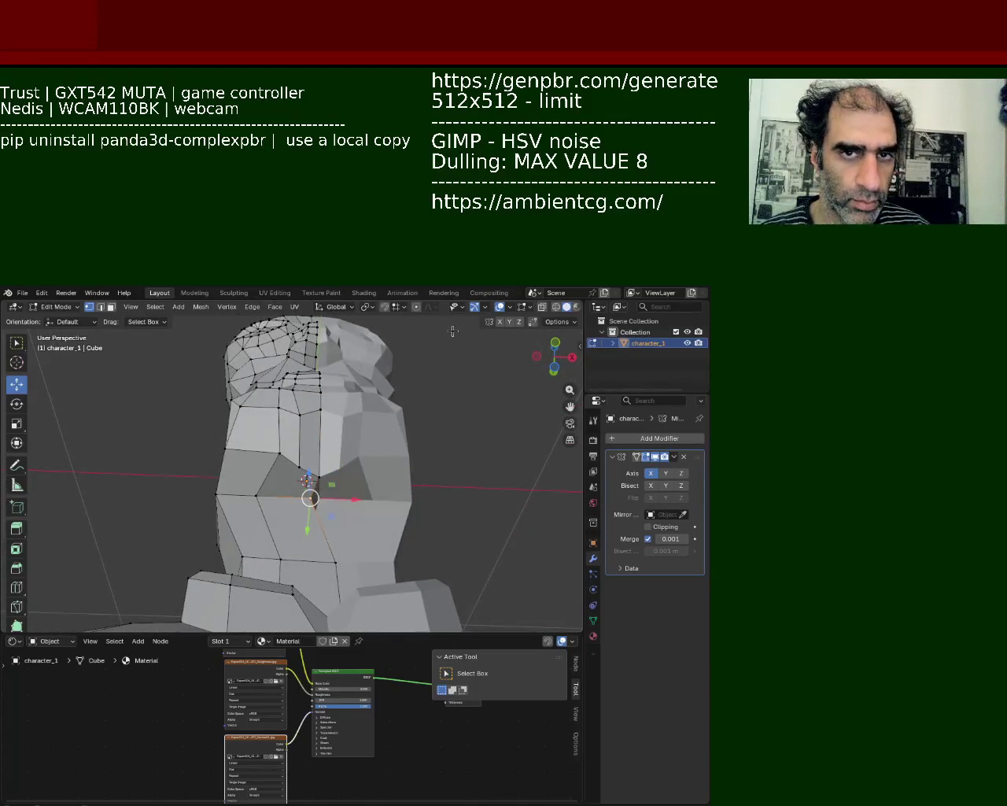
Nudge the jaw vertex sideways along X by about 0.0142 m and inspect the mesh
left_click_drag(348, 499, 353, 500)
mouse_move(333, 557)
middle_mouse_down()
mouse_move(319, 336)
mouse_move(314, 346)
middle_mouse_up()
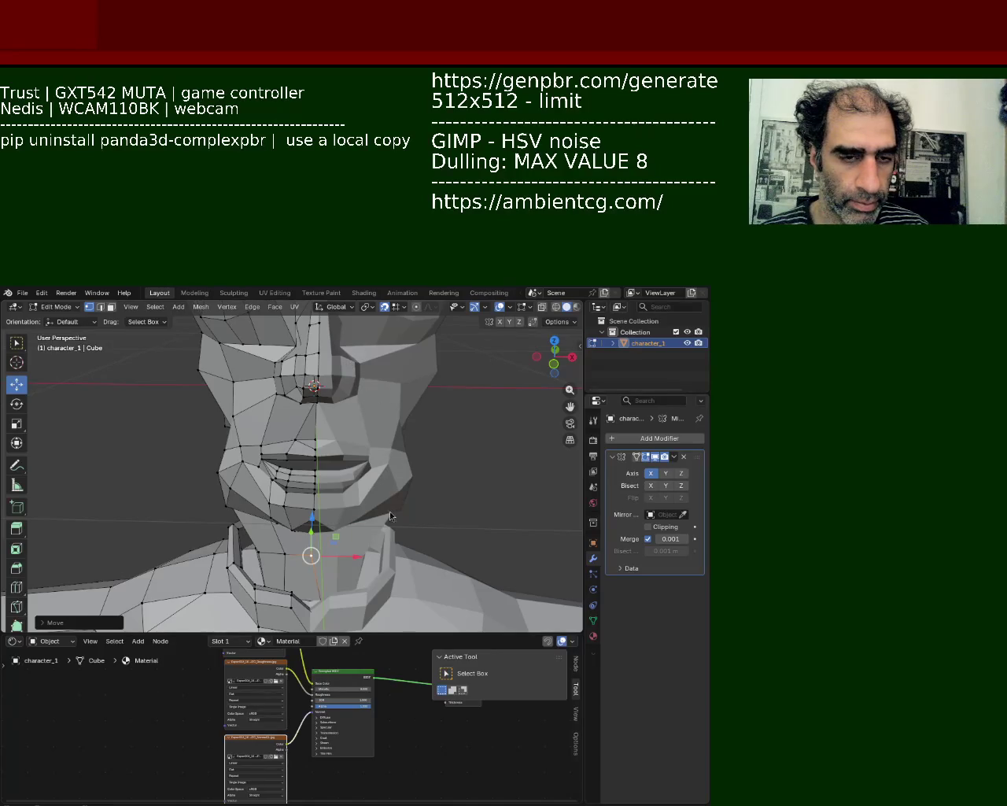
scroll(212, 391, "down", 3)
mouse_move(212, 391)
middle_mouse_down()
mouse_move(426, 413)
mouse_move(371, 460)
middle_mouse_up()
scroll(338, 401, "up", 8)
scroll(338, 402, "down", 5)
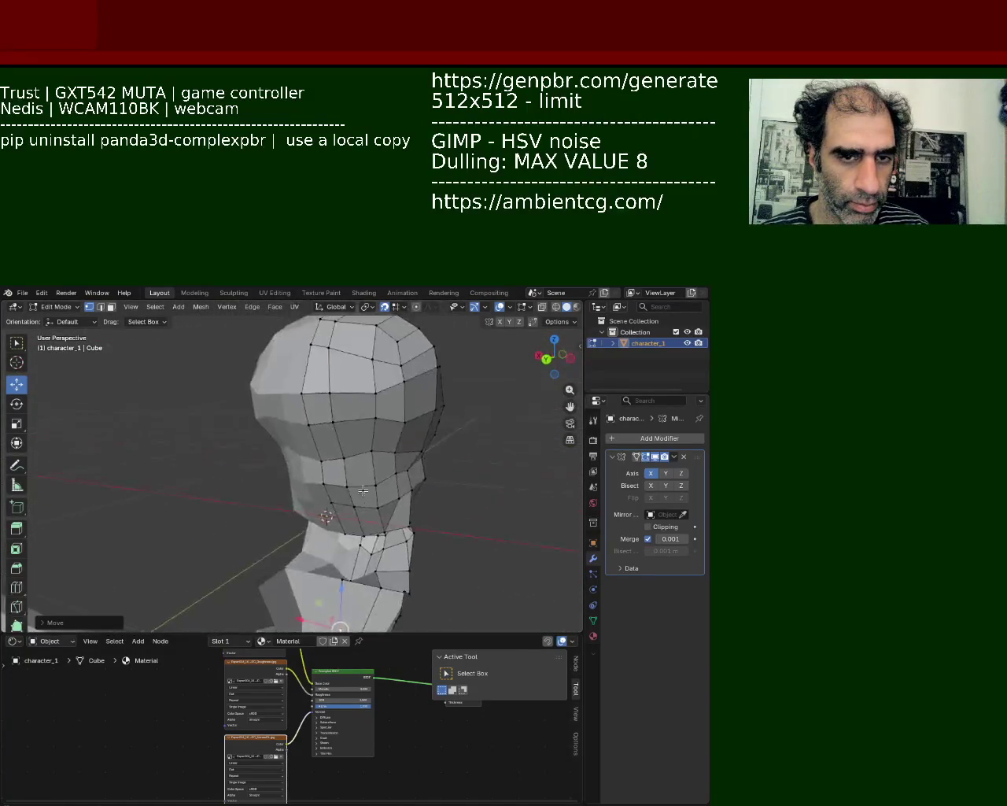
Undo the stray move of the centre-line vertex under the chin
left_click_drag(325, 455, 325, 398)
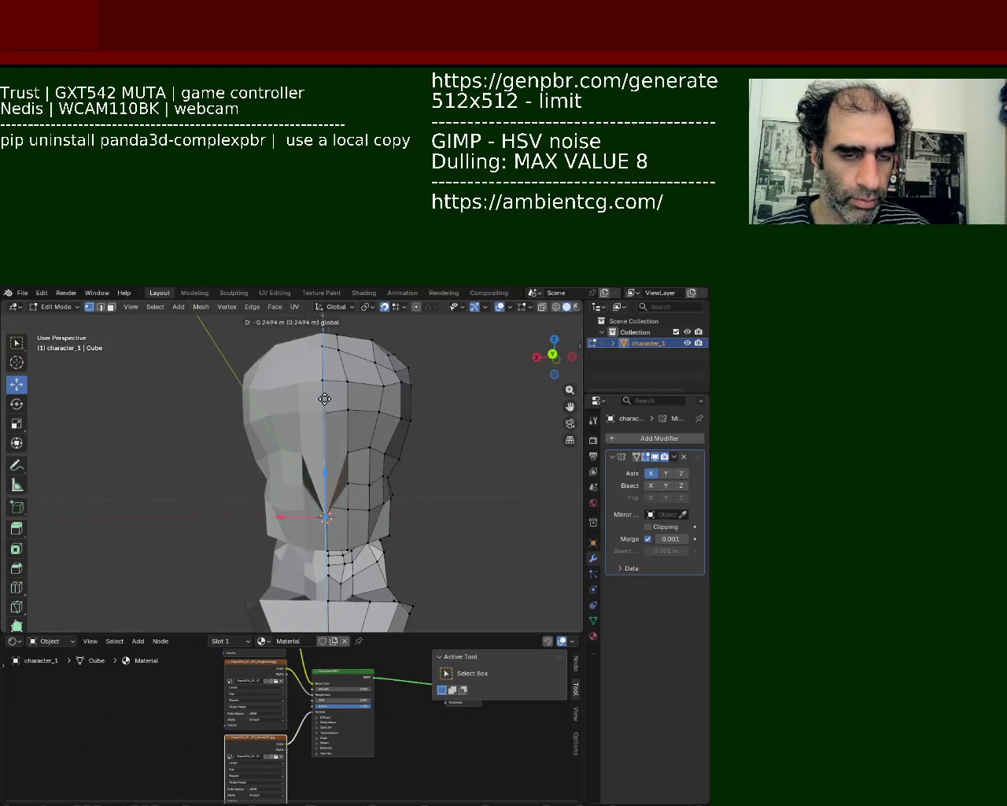
key("ctrl+z")
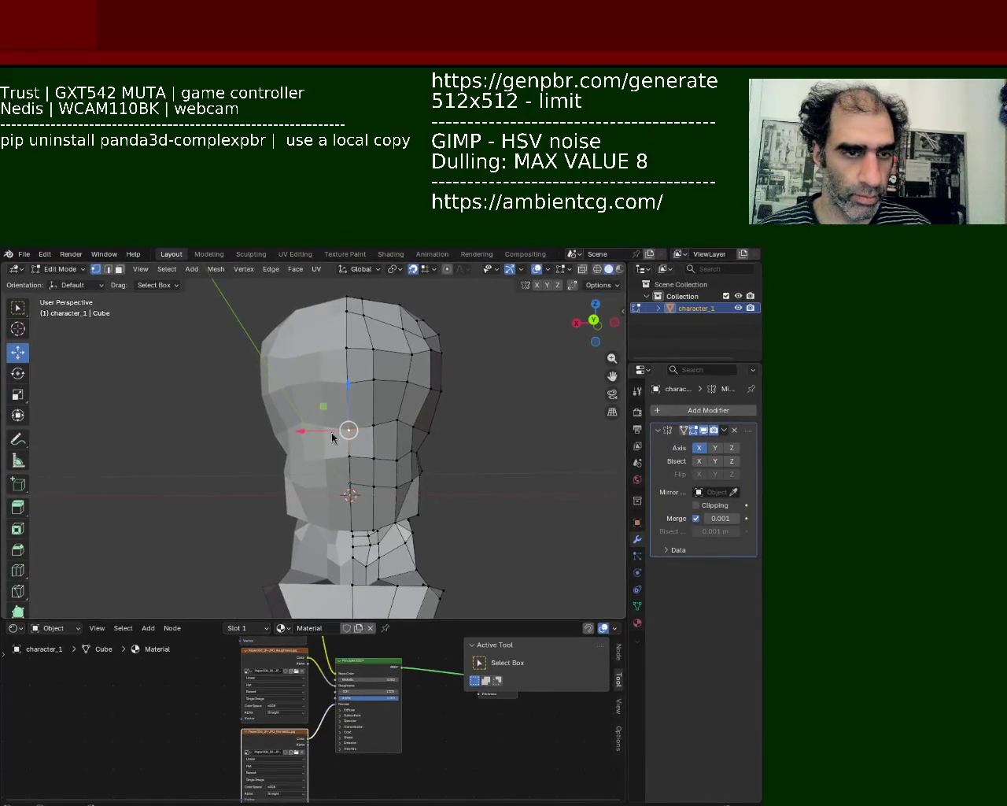
middle_click_drag(332, 438, 350, 428)
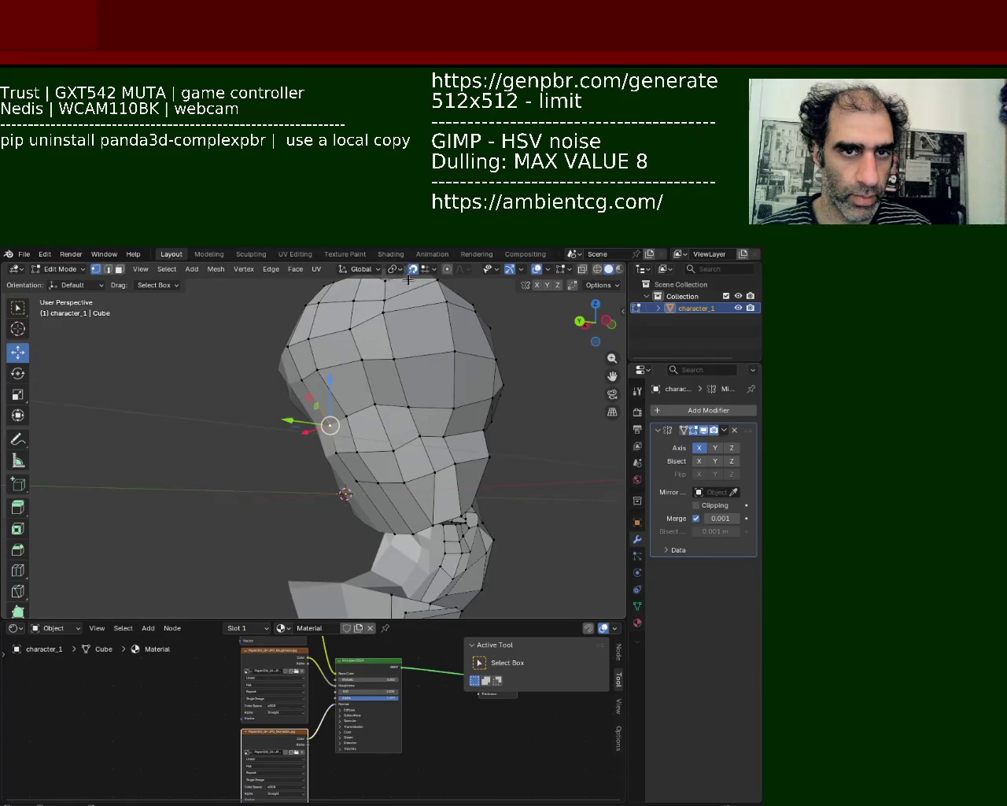
mouse_move(329, 422)
middle_mouse_down()
mouse_move(325, 432)
mouse_move(363, 409)
middle_mouse_up()
Switch to Edge select mode and select two edges across the skull
left_click(109, 270)
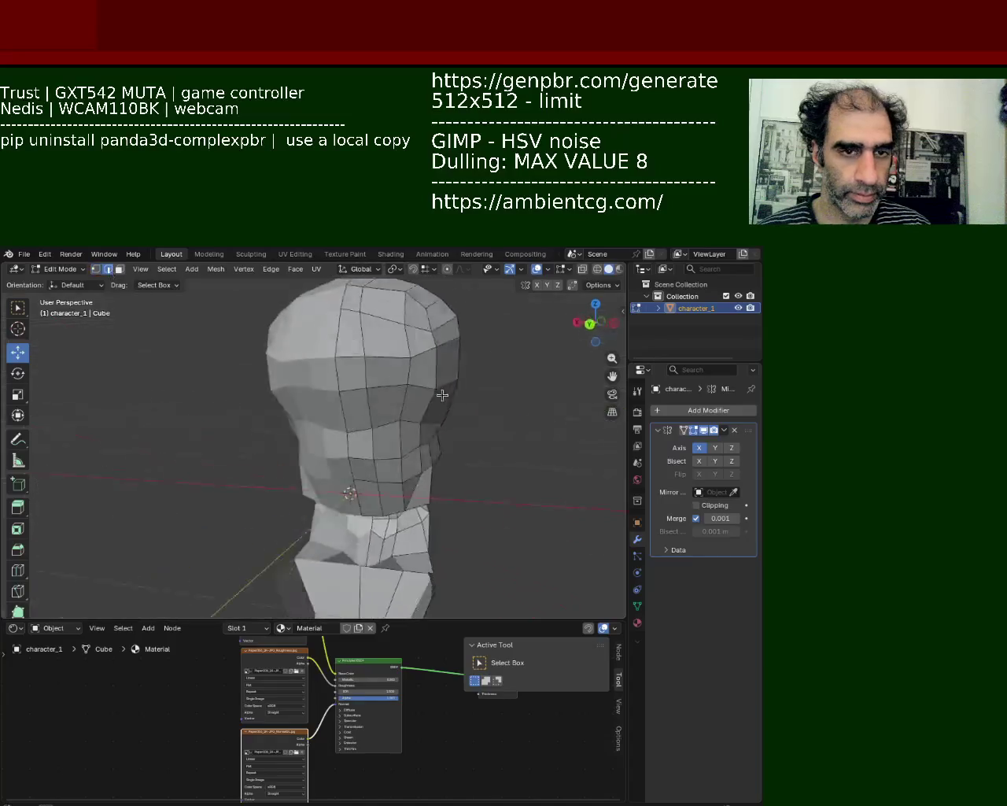
mouse_move(330, 394)
middle_mouse_down()
mouse_move(409, 394)
mouse_move(339, 370)
middle_mouse_up()
left_click(362, 388)
left_click(430, 387, "shift")
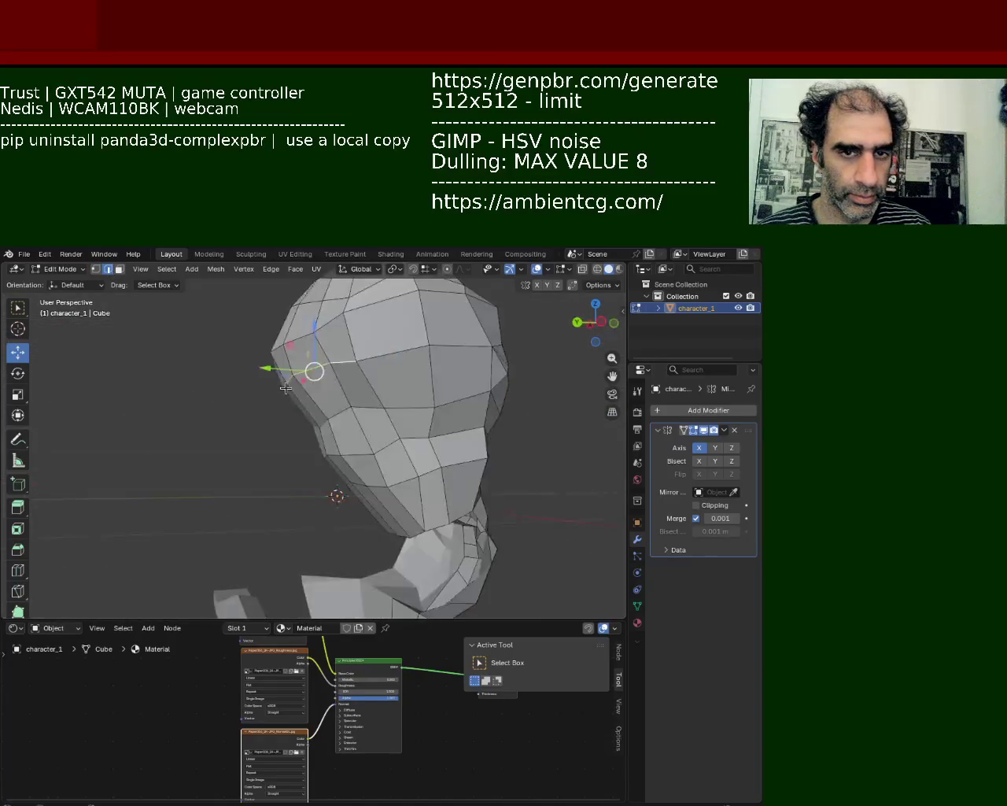
Dissolve two edges across the crown of the skull
left_click(447, 347, "shift")
key("x")
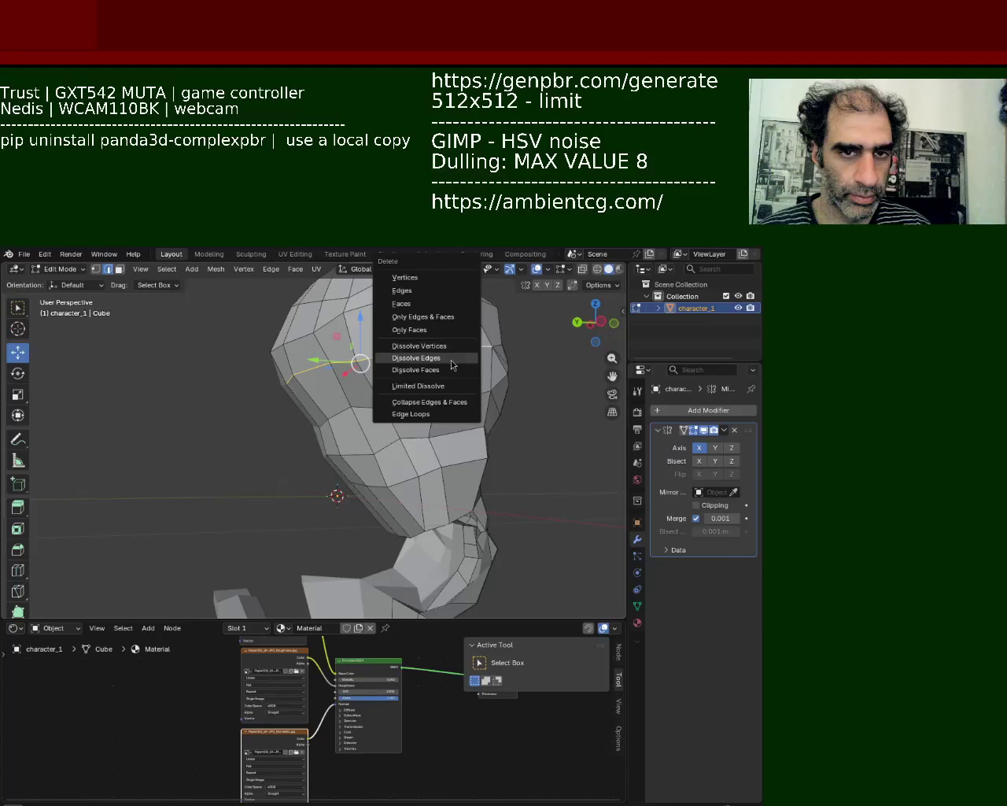
left_click(449, 358)
mouse_move(448, 360)
middle_mouse_down()
mouse_move(355, 366)
mouse_move(459, 389)
mouse_move(417, 379)
middle_mouse_up()
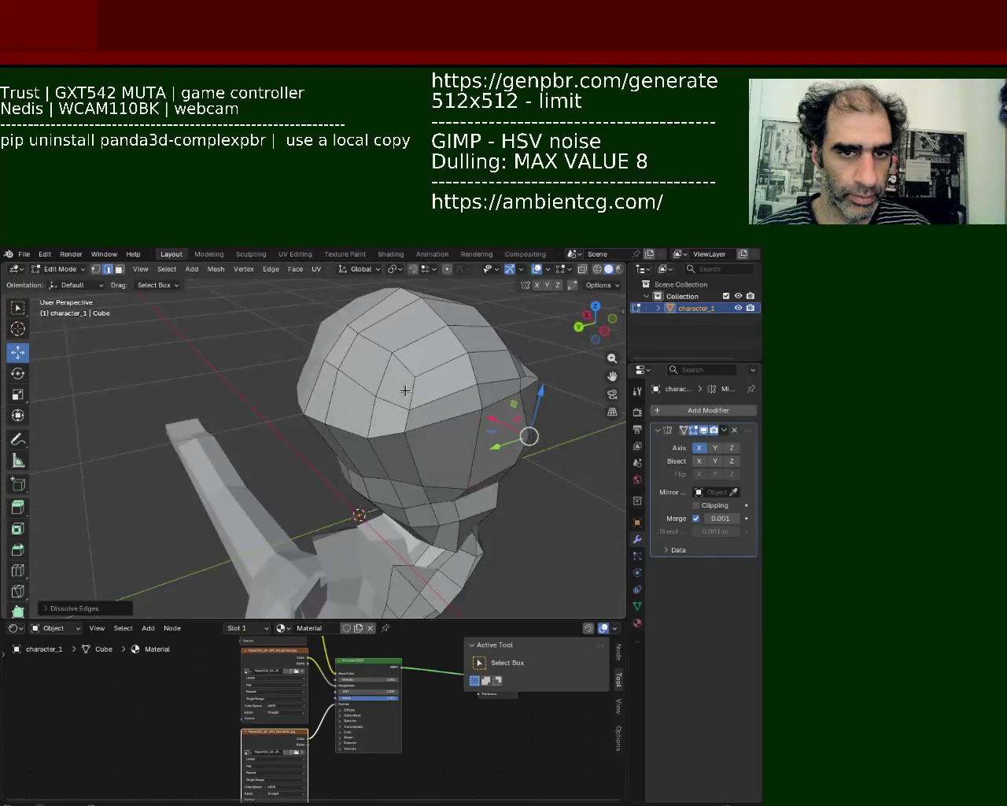
left_click(387, 398)
key("x")
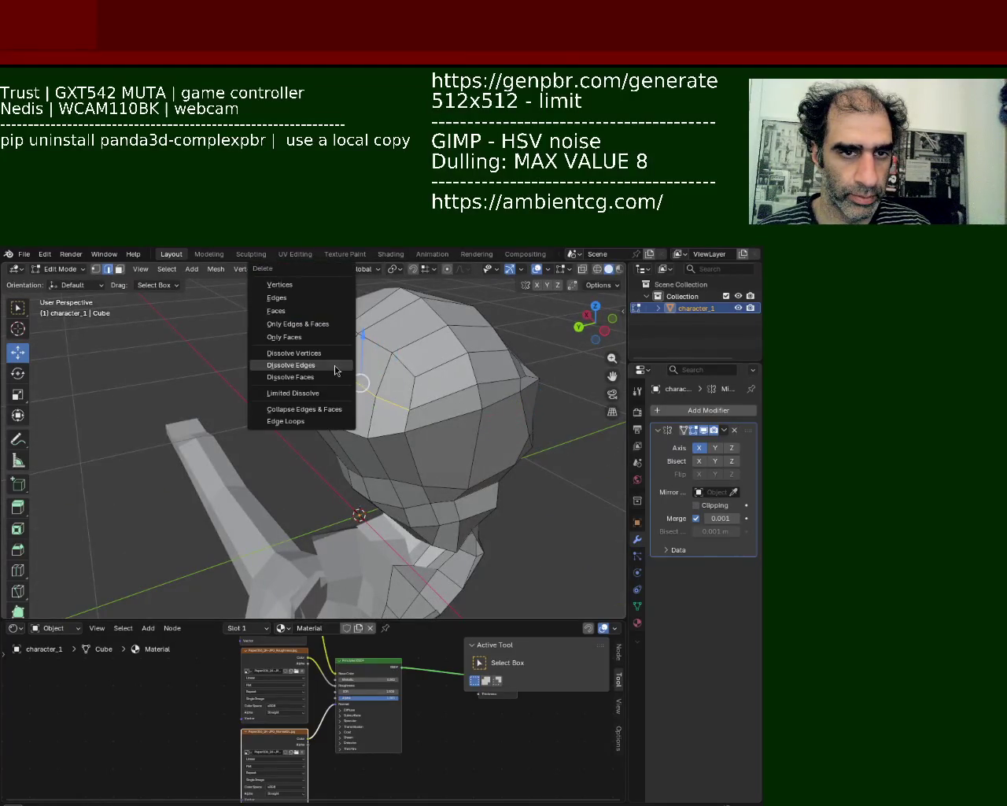
left_click(335, 367)
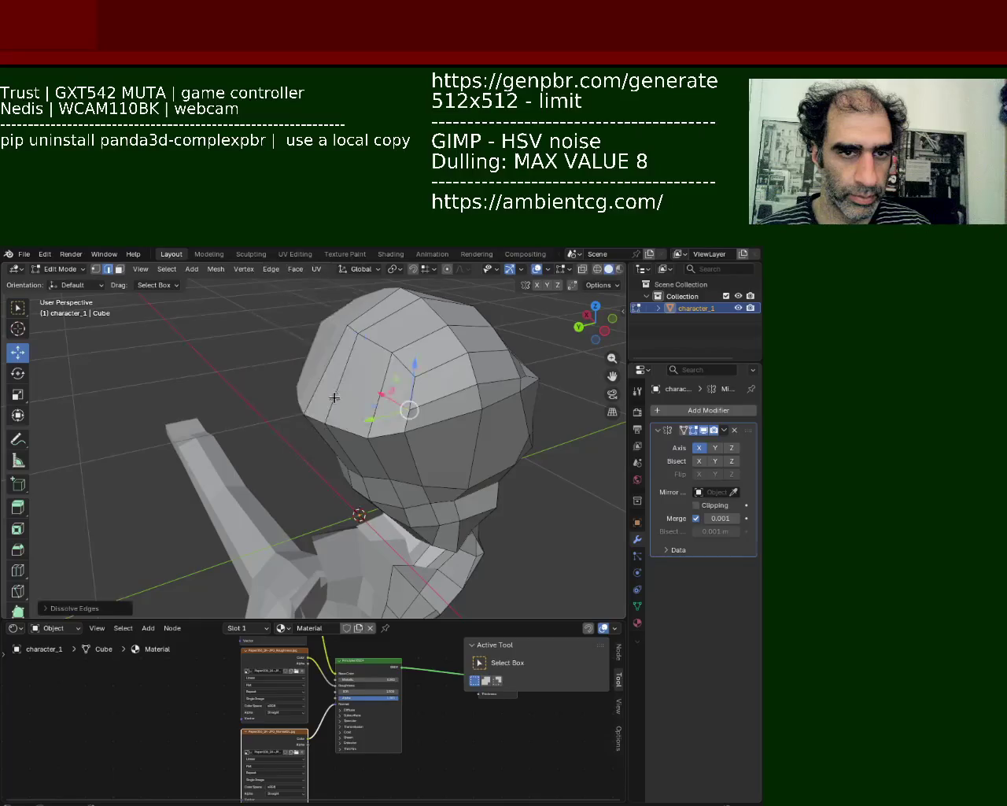
middle_click_drag(335, 366, 381, 379)
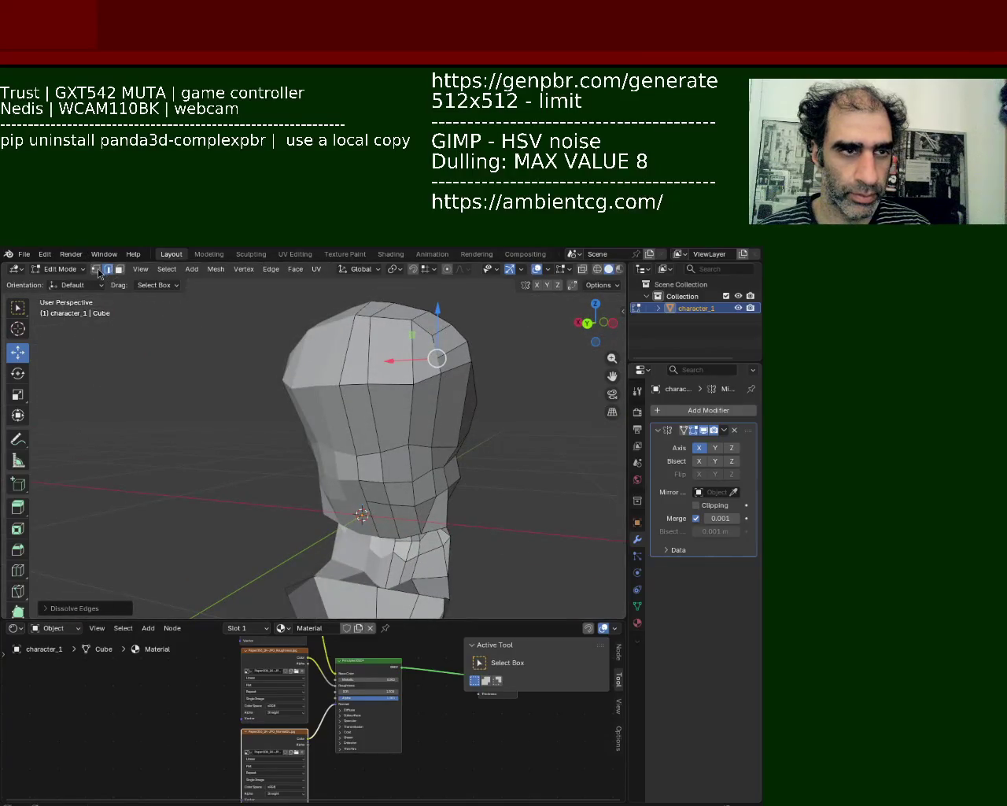
In vertex mode, nudge the selected skull vertices along Y and raise one along Z
left_click(96, 269)
mouse_move(225, 345)
middle_mouse_down()
mouse_move(299, 378)
mouse_move(303, 425)
middle_mouse_up()
mouse_move(304, 425)
left_mouse_down()
mouse_move(313, 414)
mouse_move(304, 418)
left_mouse_up()
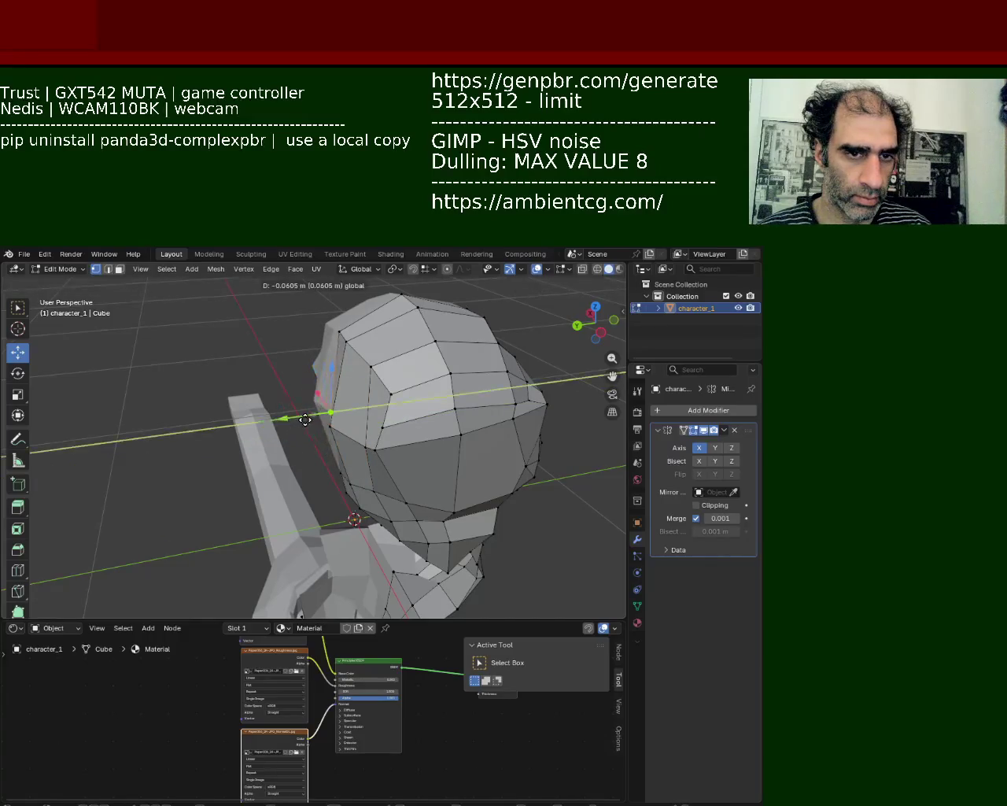
mouse_move(362, 441)
middle_mouse_down()
mouse_move(410, 415)
mouse_move(416, 378)
middle_mouse_up()
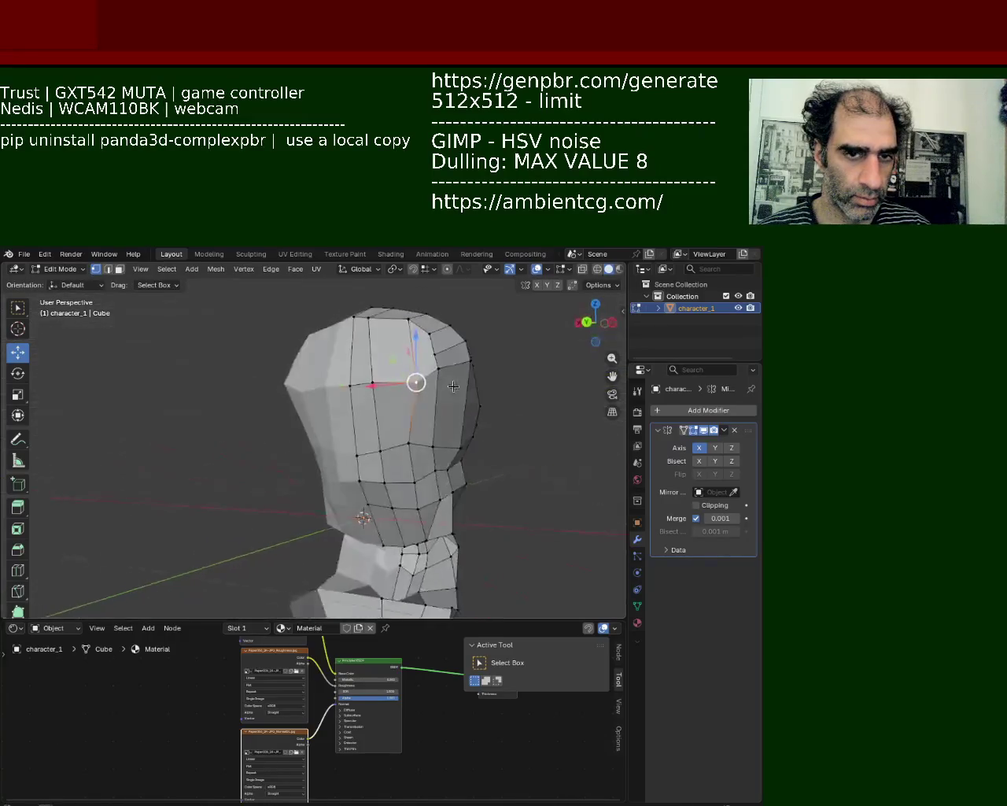
left_click_drag(359, 446, 356, 389)
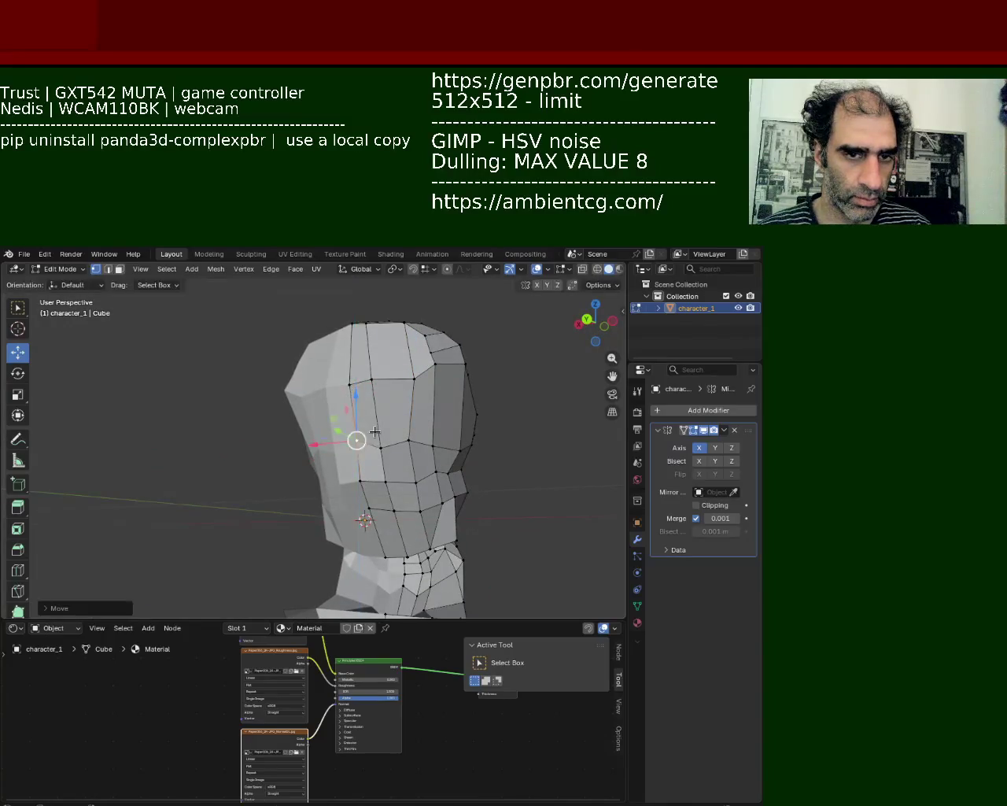
mouse_move(356, 389)
middle_mouse_down()
mouse_move(441, 397)
mouse_move(297, 431)
mouse_move(313, 447)
mouse_move(295, 463)
mouse_move(400, 403)
middle_mouse_up()
scroll(313, 447, "up", 3)
Dissolve several more edges on the back of the skull
left_click(108, 268)
left_click(400, 402)
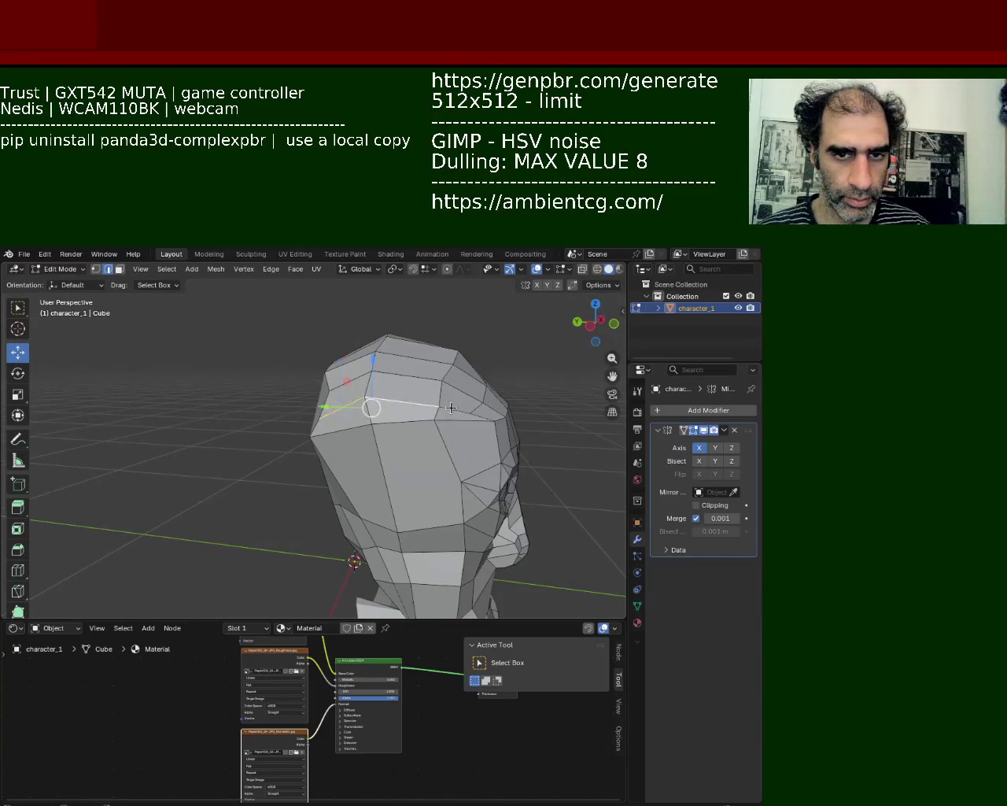
key("x")
left_click(475, 421)
middle_click_drag(475, 421, 451, 579)
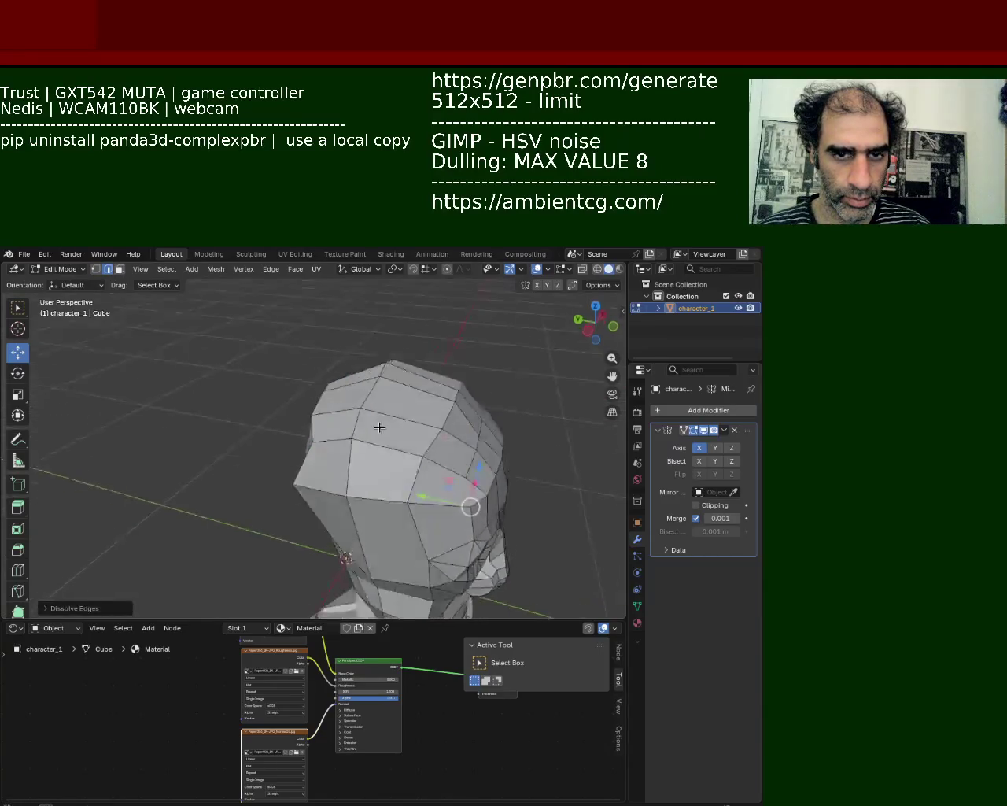
left_click(326, 464)
left_click(397, 489)
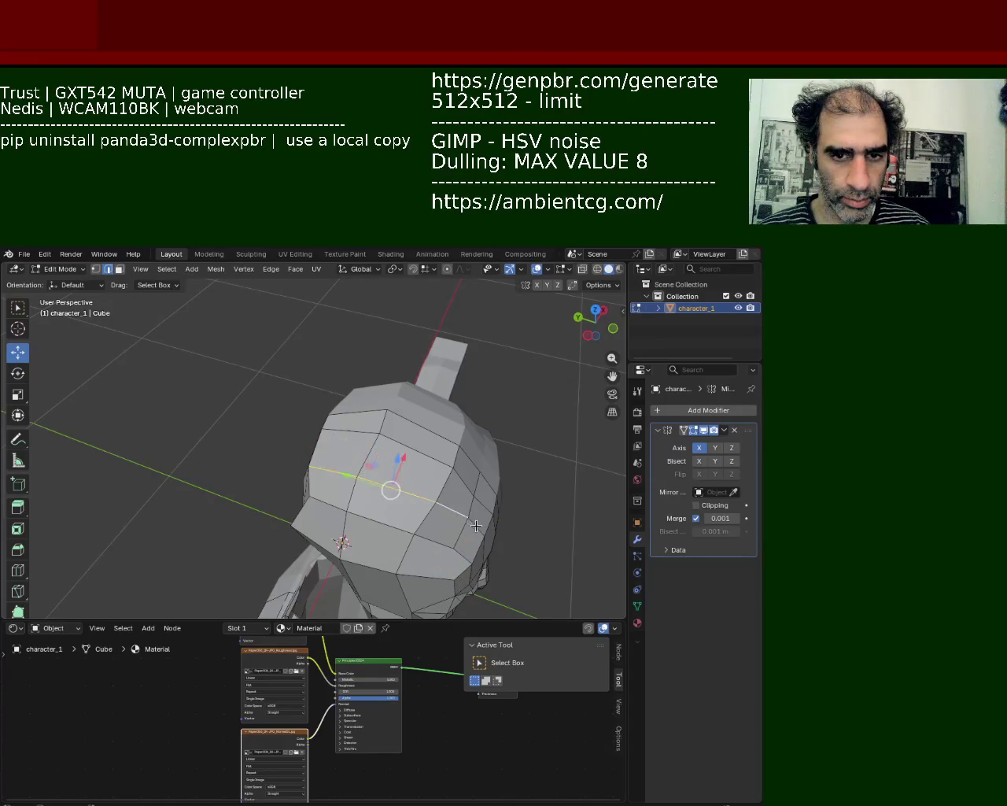
key("x")
left_click(465, 520)
mouse_move(465, 521)
middle_mouse_down()
mouse_move(294, 444)
mouse_move(269, 394)
mouse_move(308, 384)
middle_mouse_up()
left_click(95, 268)
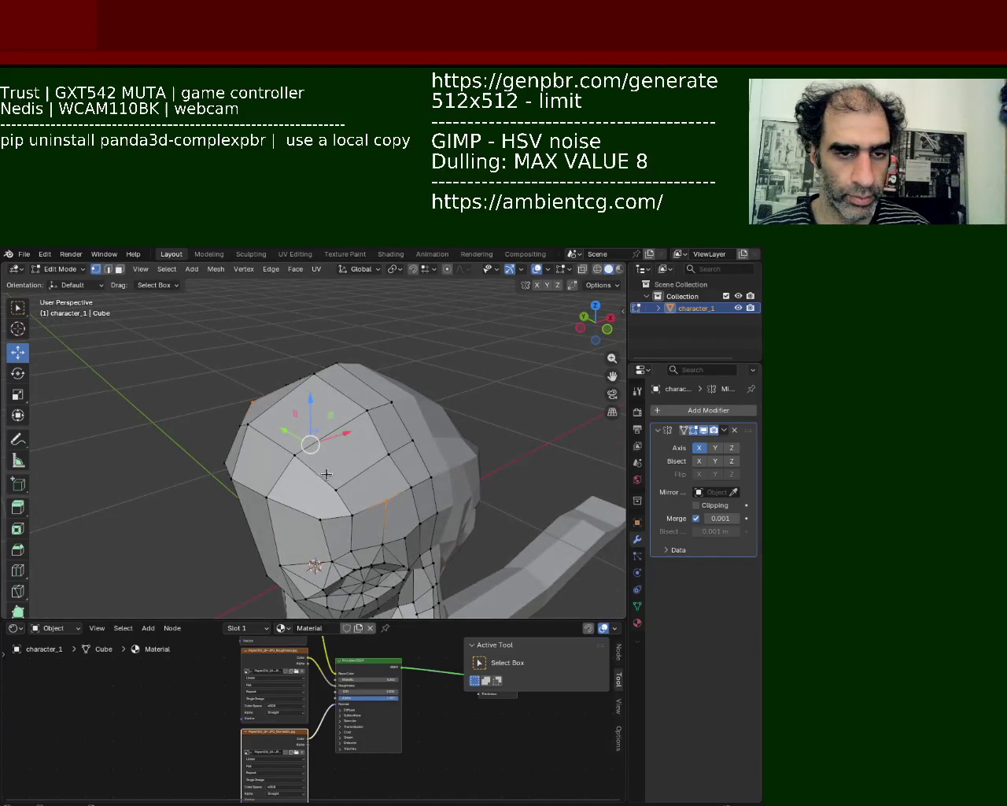
Slide the edge loop over the top of the head along the skull to even the spacing
middle_click_drag(327, 474, 325, 420)
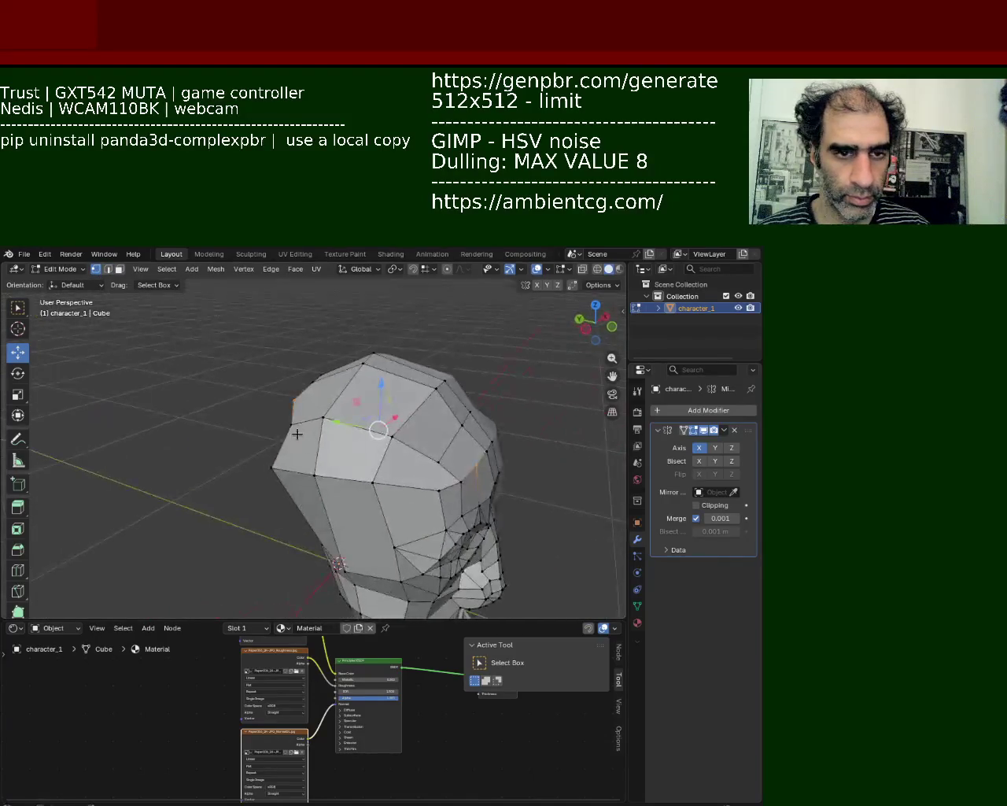
left_click(437, 464, "alt")
middle_click_drag(436, 465, 356, 448)
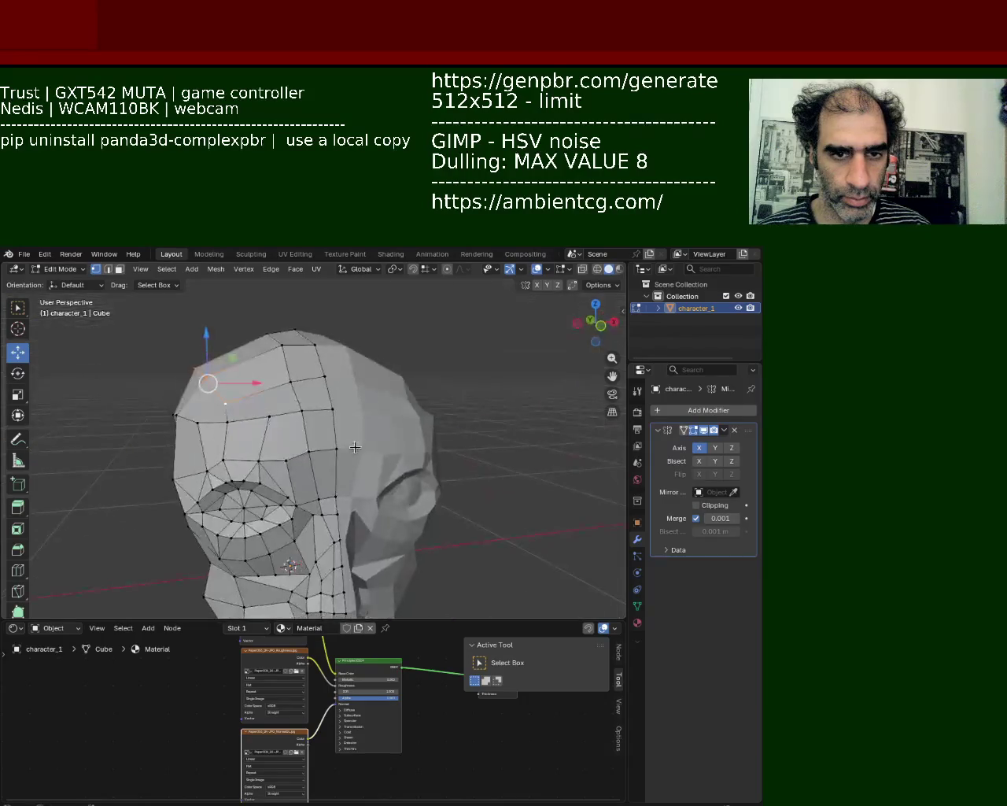
key("shift+v")
left_click(317, 366)
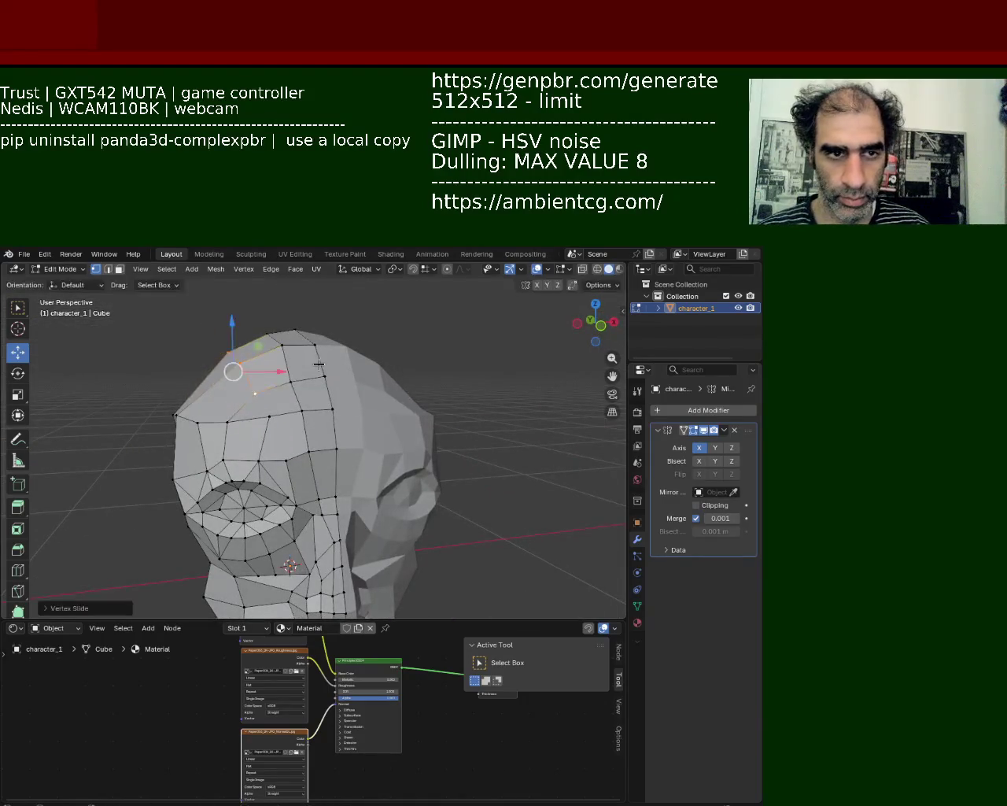
mouse_move(303, 378)
middle_mouse_down()
mouse_move(282, 402)
mouse_move(161, 454)
middle_mouse_up()
left_click_drag(161, 454, 253, 477)
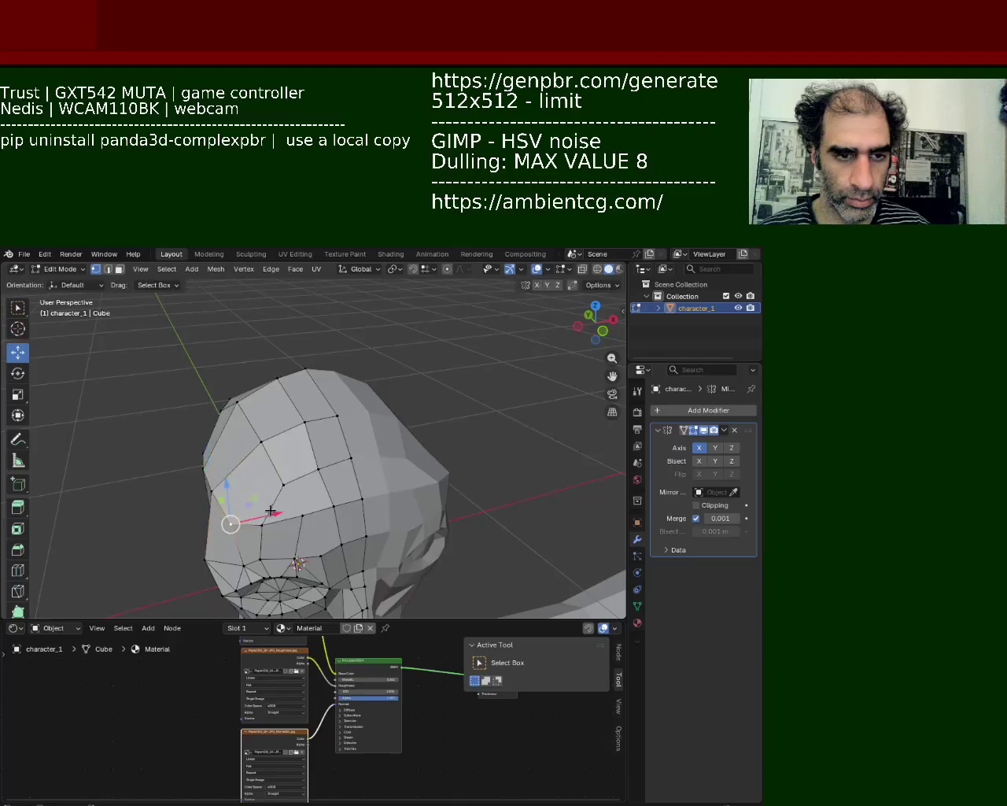
Select two neighbouring vertices on the side of the head near the neck
middle_click_drag(241, 522, 381, 447)
left_click(394, 420)
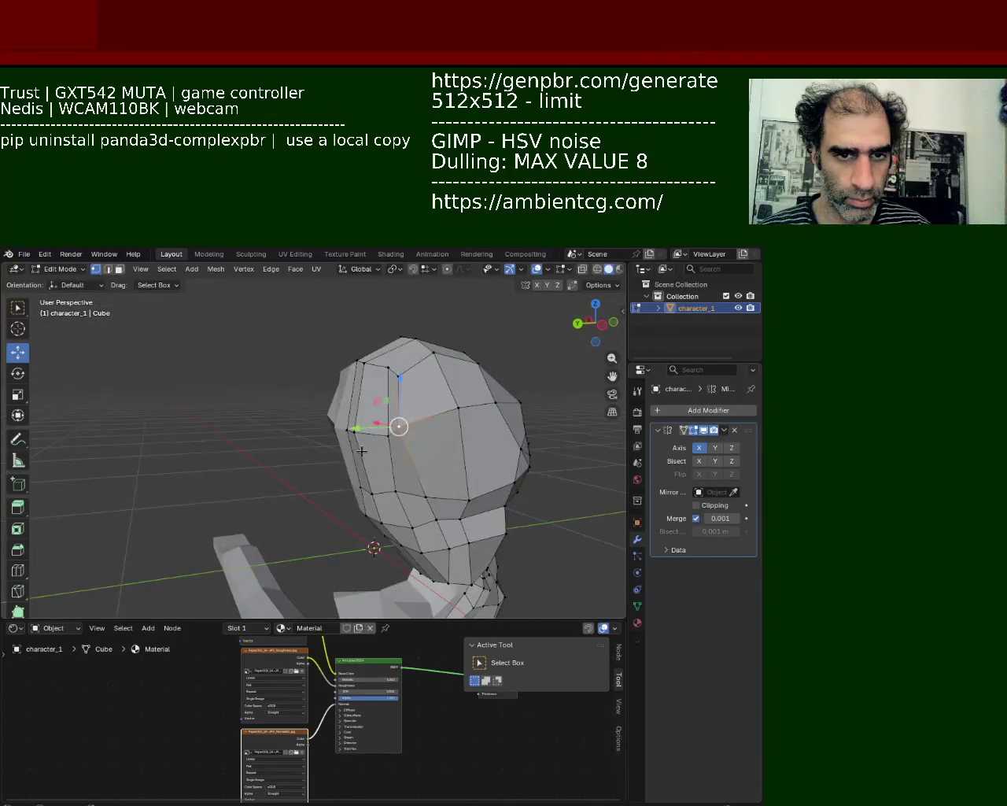
left_click(387, 435)
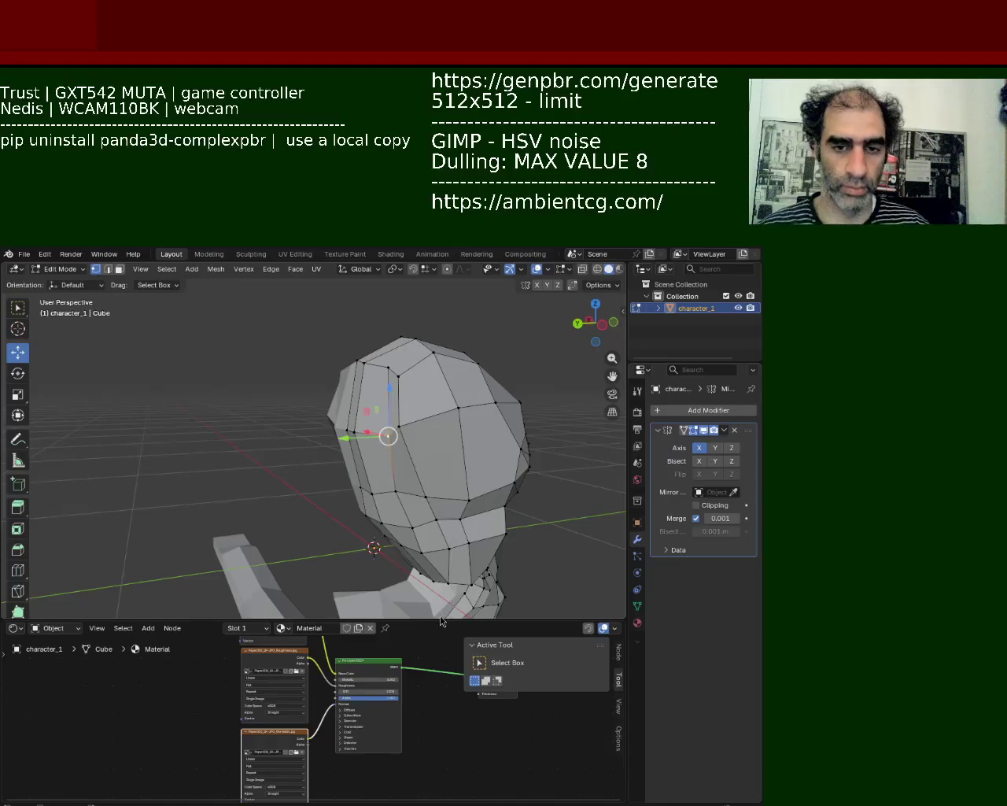